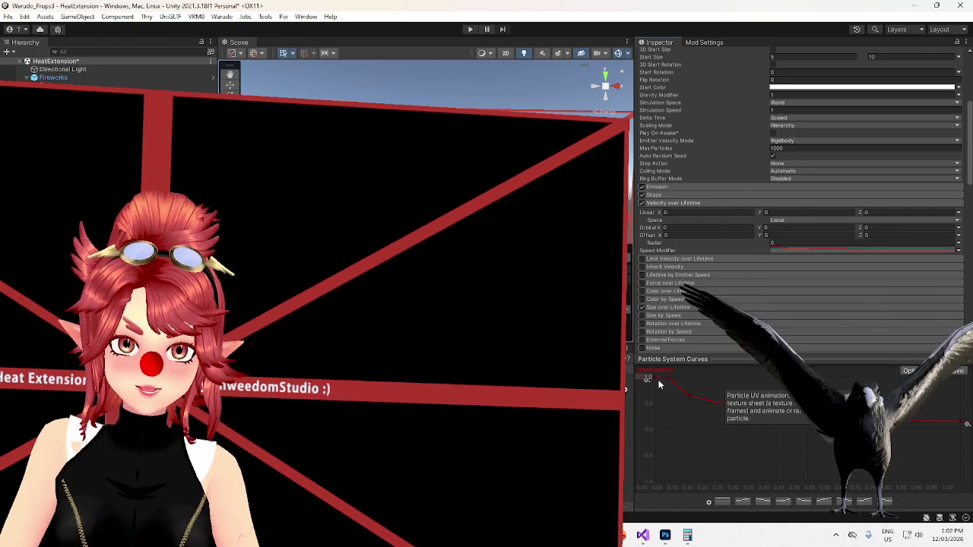
- Review the particle system's Emission, Shape and Velocity over Lifetime module settings
{"action": "scroll", "coordinate": [708, 198], "scroll_direction": "up", "scroll_amount": 2}
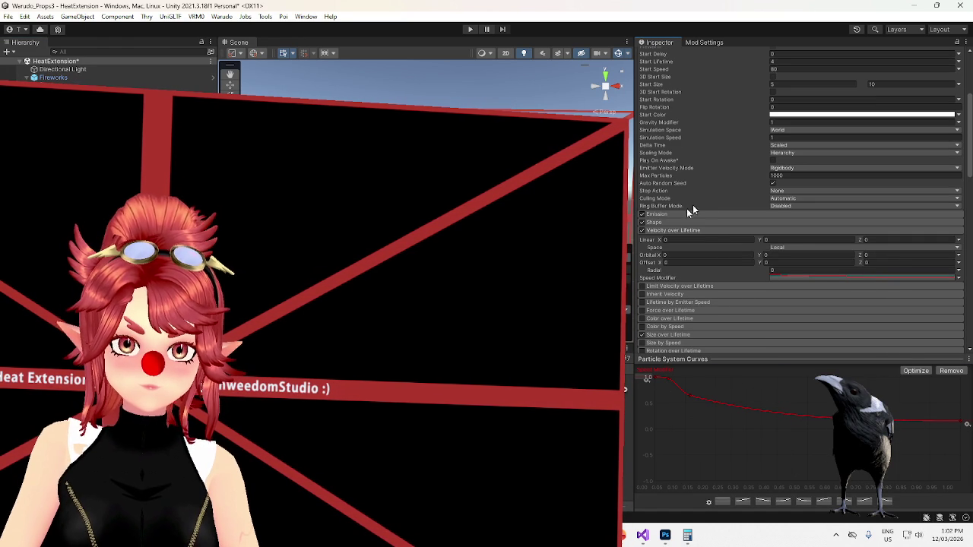
{"action": "left_click", "coordinate": [663, 214]}
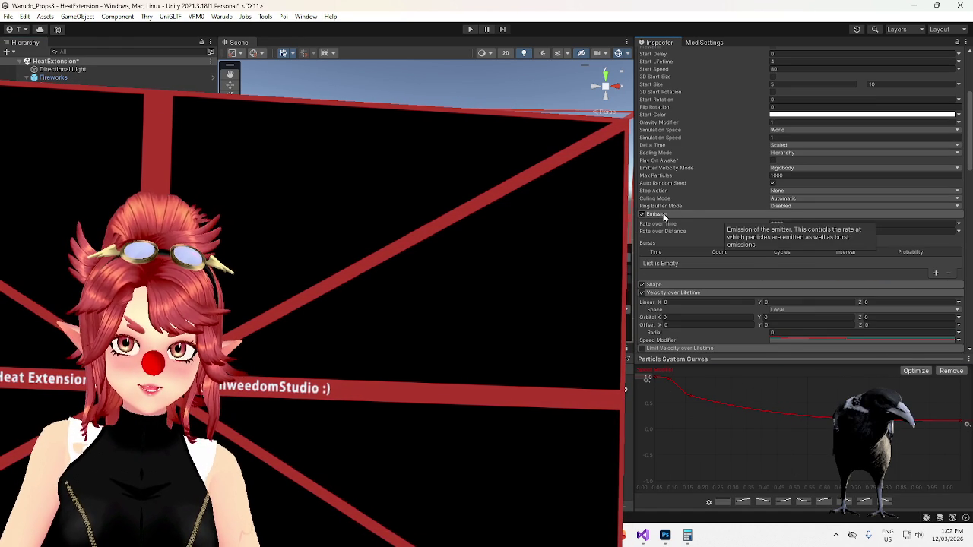
{"action": "left_click", "coordinate": [663, 214]}
{"action": "left_click", "coordinate": [658, 222]}
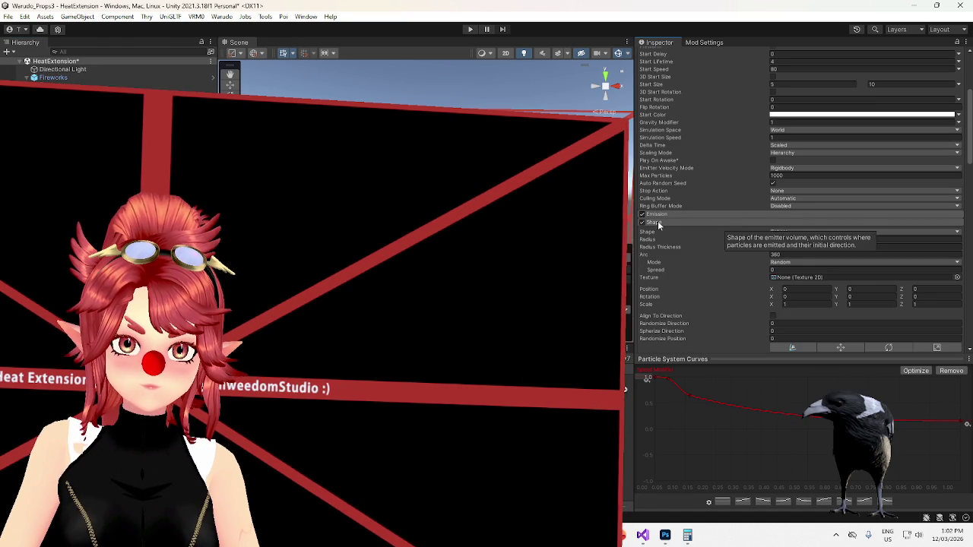
{"action": "left_click", "coordinate": [658, 221]}
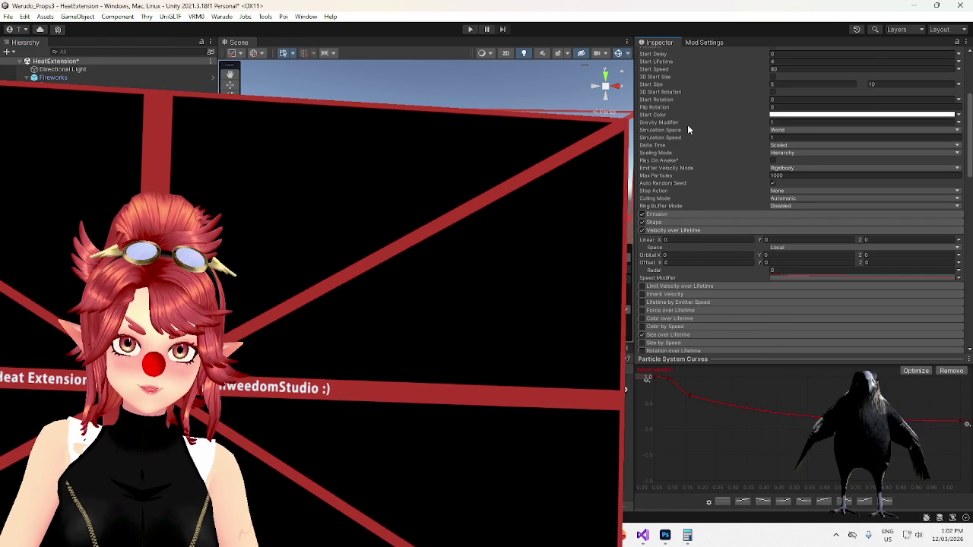
{"action": "scroll", "coordinate": [689, 171], "scroll_direction": "down", "scroll_amount": 2}
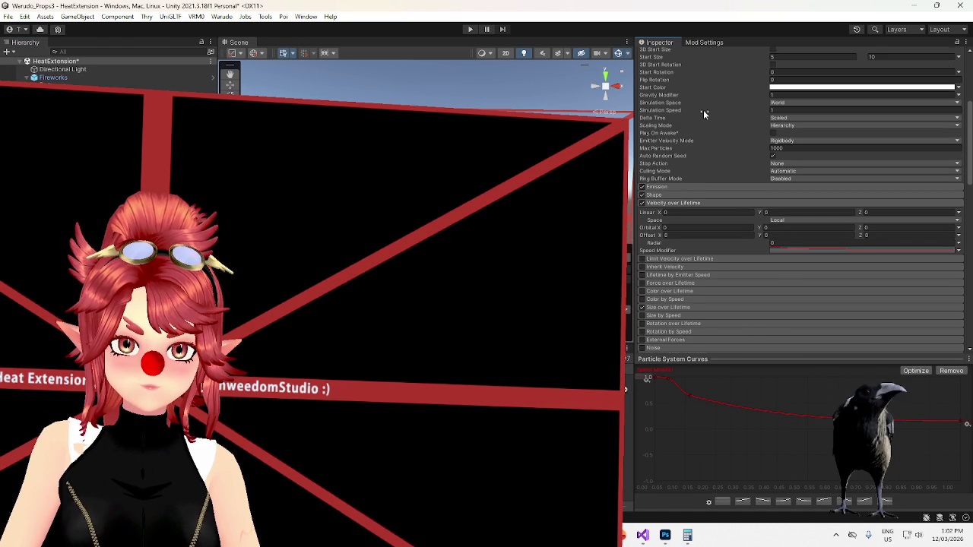
{"action": "scroll", "coordinate": [703, 111], "scroll_direction": "down", "scroll_amount": 2}
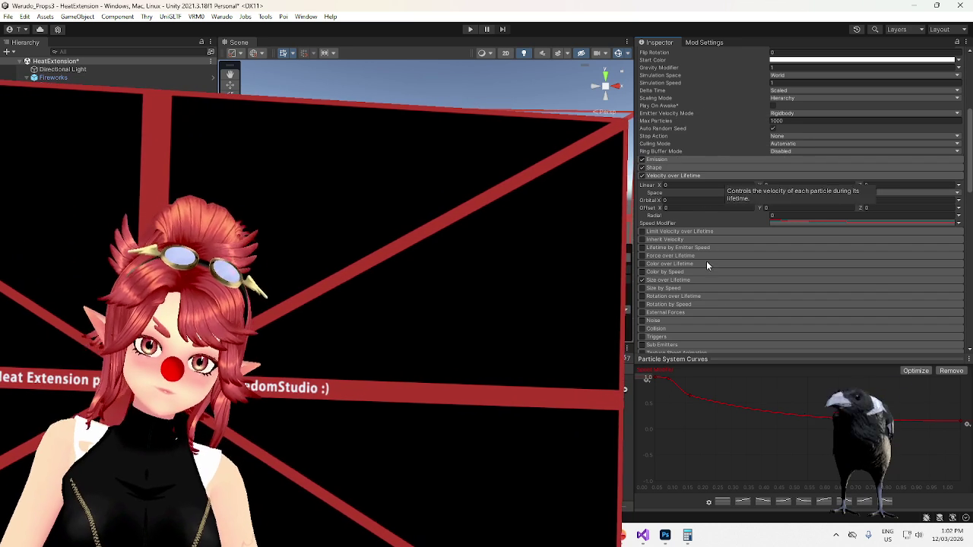
{"action": "left_click", "coordinate": [685, 176]}
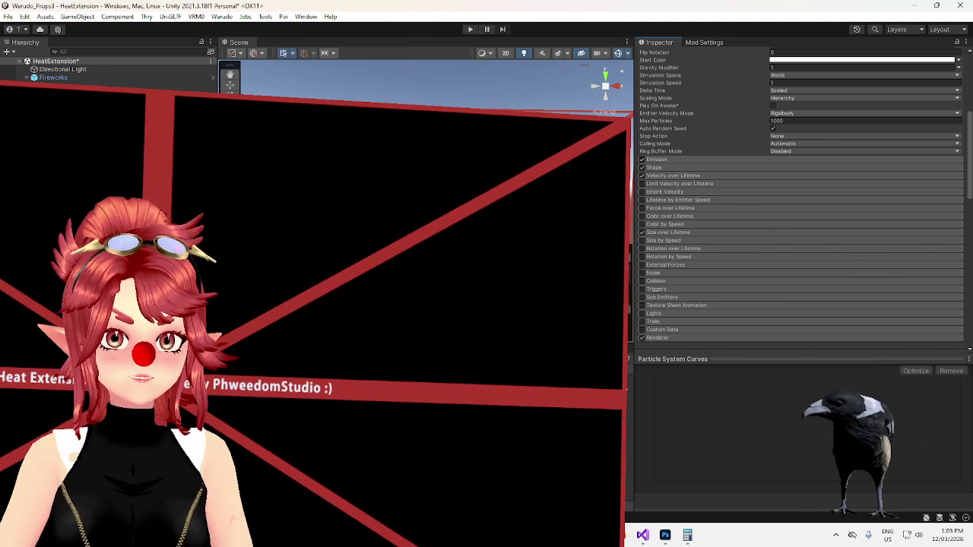
{"action": "key", "text": "super+d"}
{"action": "key", "text": "super+d"}
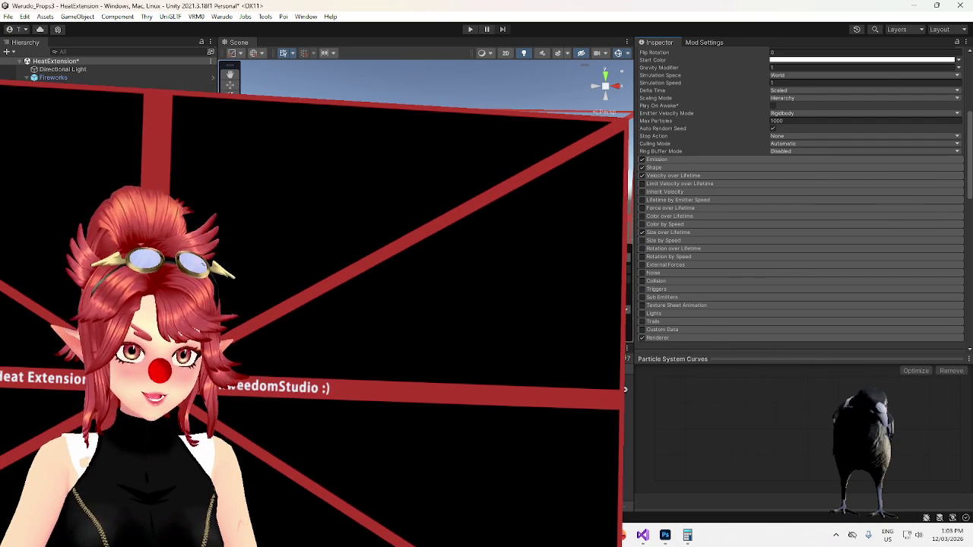
- Select Fireworks, step through the Prop, Fireworks and Sakura prefabs, and show Sakura's mod export settings
{"action": "left_click", "coordinate": [47, 78]}
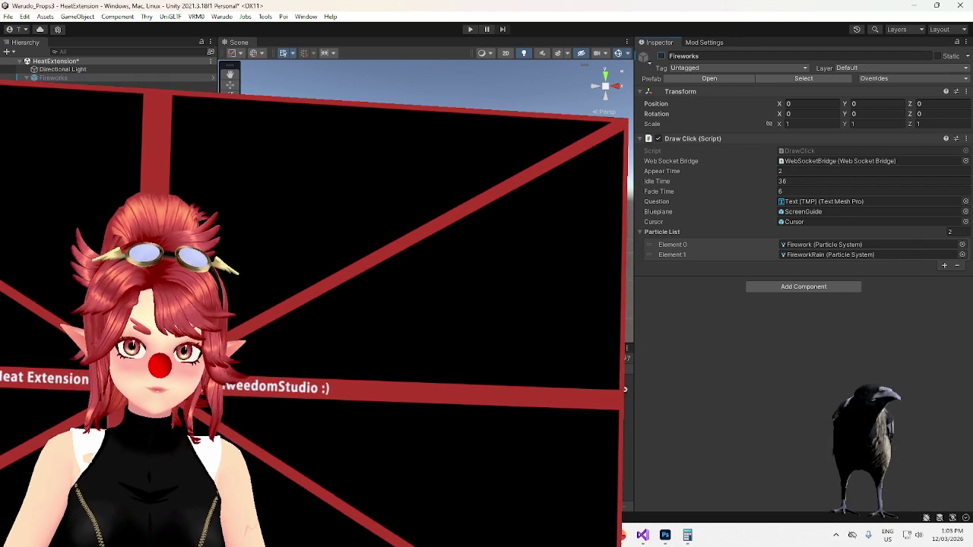
{"action": "left_click", "coordinate": [803, 79]}
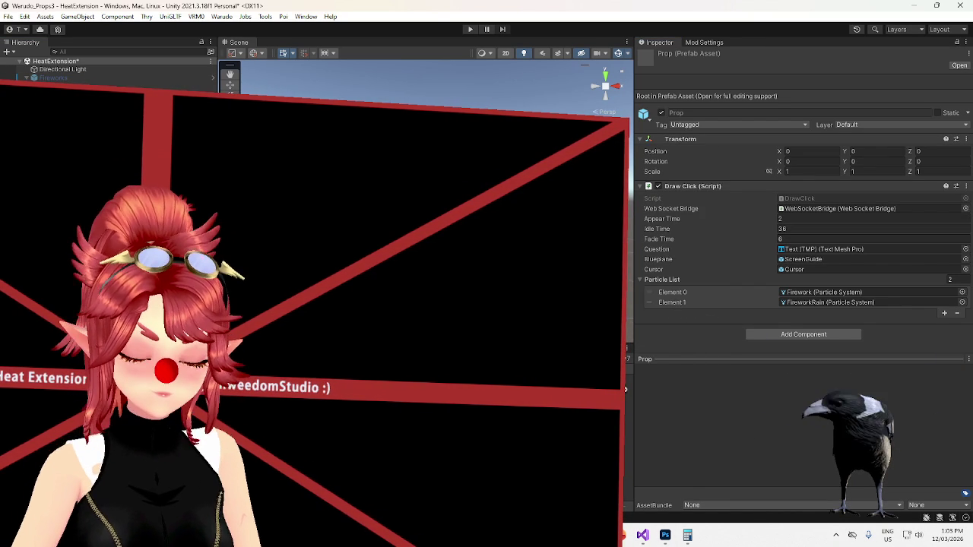
{"action": "key", "text": "Up"}
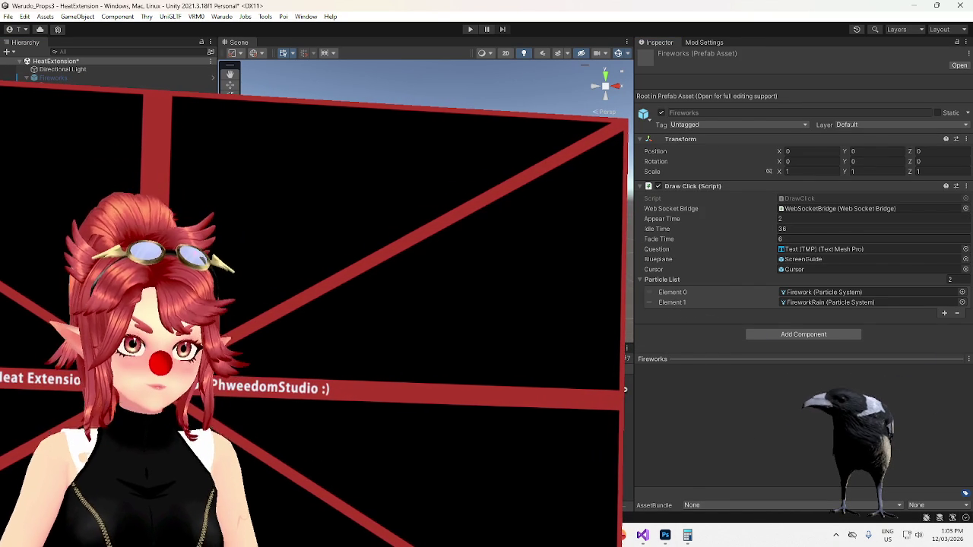
{"action": "key", "text": "Up"}
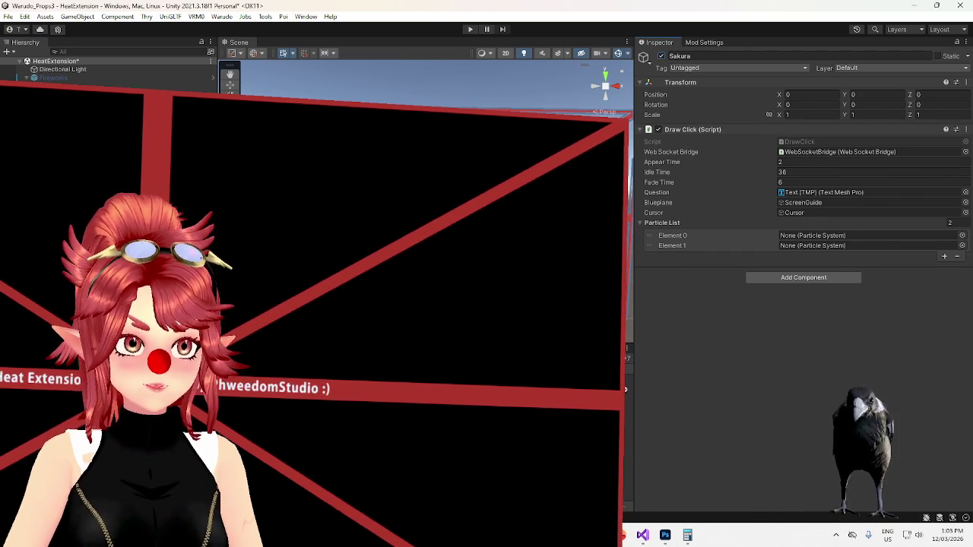
{"action": "left_click", "coordinate": [704, 42]}
{"action": "left_click", "coordinate": [221, 16]}
{"action": "left_click", "coordinate": [281, 71]}
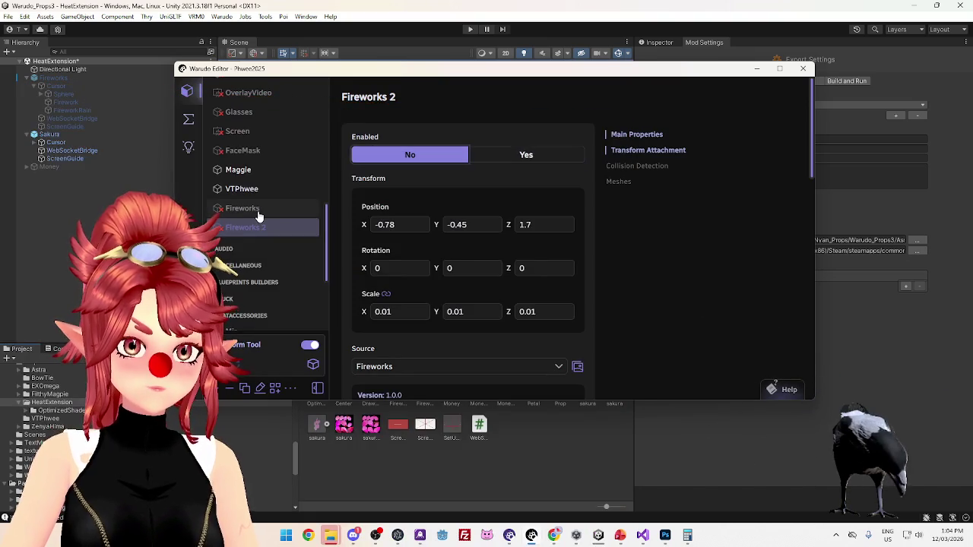
- Enable the Fireworks prop and duplicate it, leaving the source prop unchanged
{"action": "left_click", "coordinate": [261, 210]}
{"action": "left_click", "coordinate": [504, 111]}
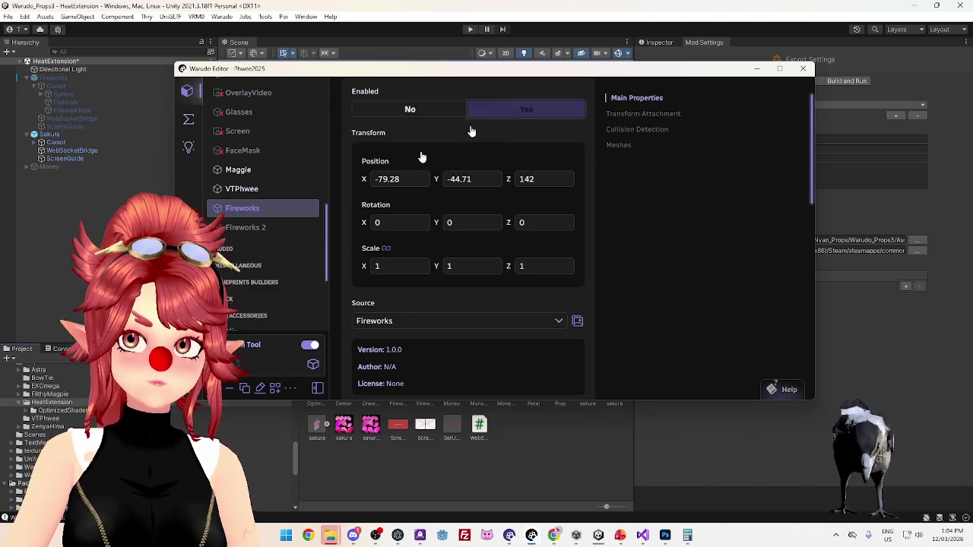
{"action": "left_click", "coordinate": [245, 389]}
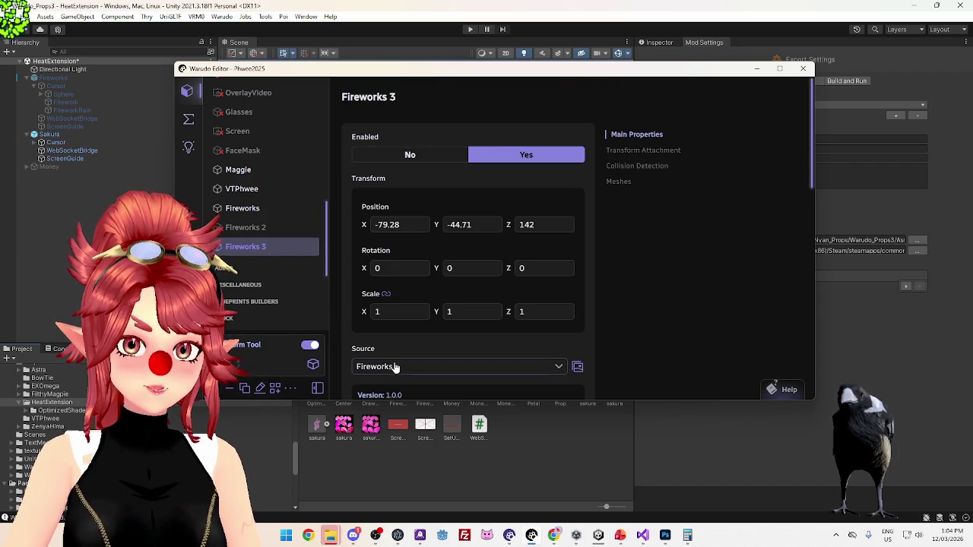
{"action": "left_click", "coordinate": [395, 367]}
{"action": "scroll", "coordinate": [403, 317], "scroll_direction": "down", "scroll_amount": 5}
{"action": "scroll", "coordinate": [403, 310], "scroll_direction": "down", "scroll_amount": 2}
{"action": "scroll", "coordinate": [403, 310], "scroll_direction": "up", "scroll_amount": 1}
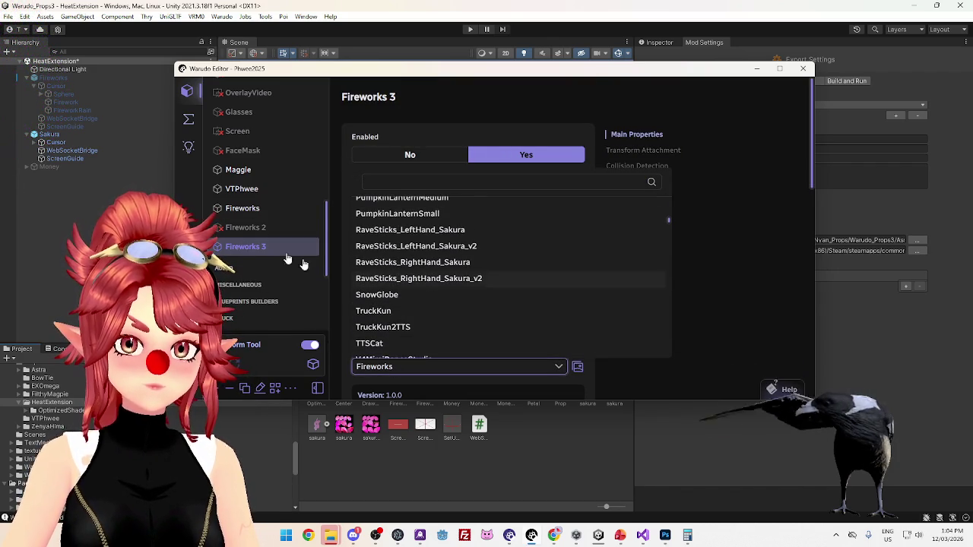
{"action": "left_click", "coordinate": [287, 259]}
- Rename the duplicated Fireworks 3 prop to 'Sakura'
{"action": "double_click", "coordinate": [285, 254]}
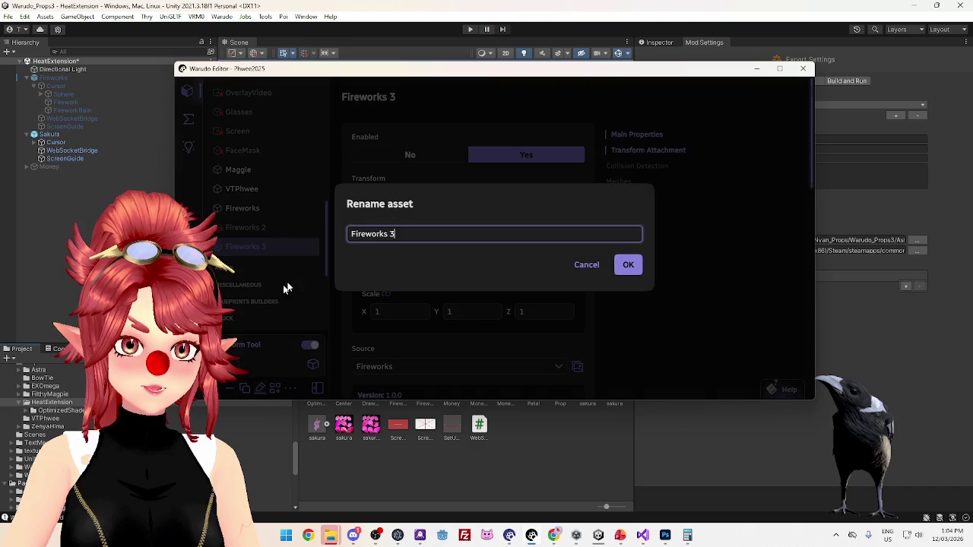
{"action": "key", "text": "ctrl+a"}
{"action": "type", "text": "Sakura"}
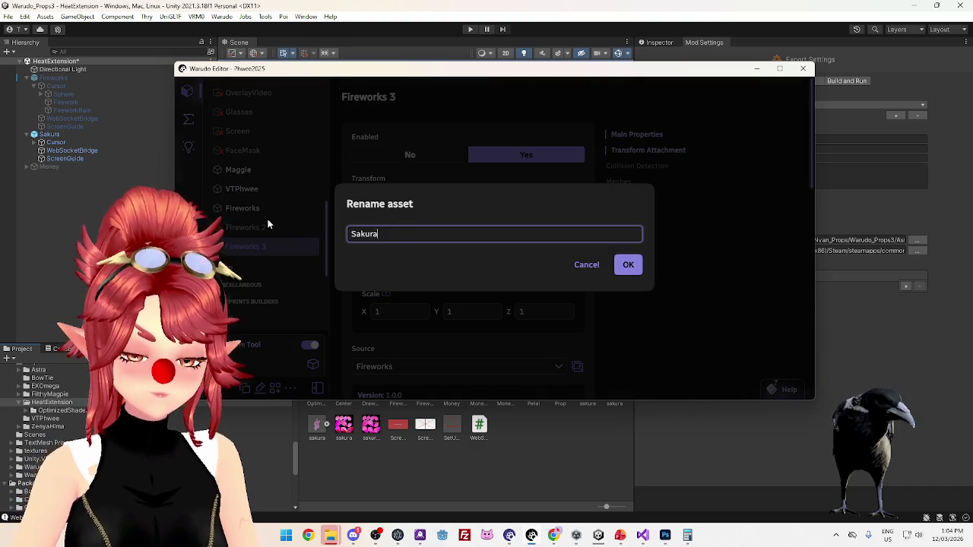
{"action": "key", "text": "Return"}
- Set the Sakura prop's Meshes > ScreenGuide Visible option to Yes
{"action": "scroll", "coordinate": [415, 356], "scroll_direction": "down", "scroll_amount": 10}
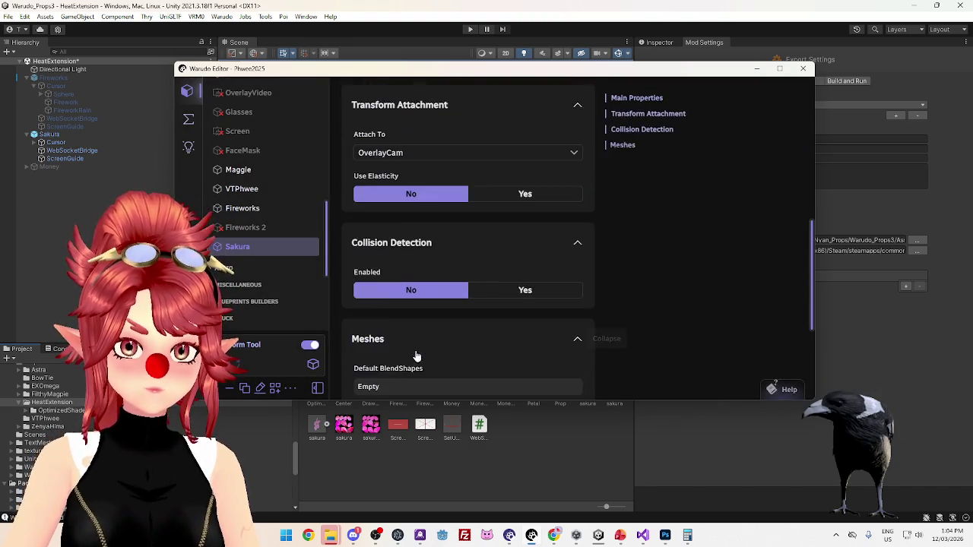
{"action": "scroll", "coordinate": [410, 358], "scroll_direction": "down", "scroll_amount": 2}
{"action": "left_click", "coordinate": [406, 360]}
{"action": "scroll", "coordinate": [437, 342], "scroll_direction": "down", "scroll_amount": 2}
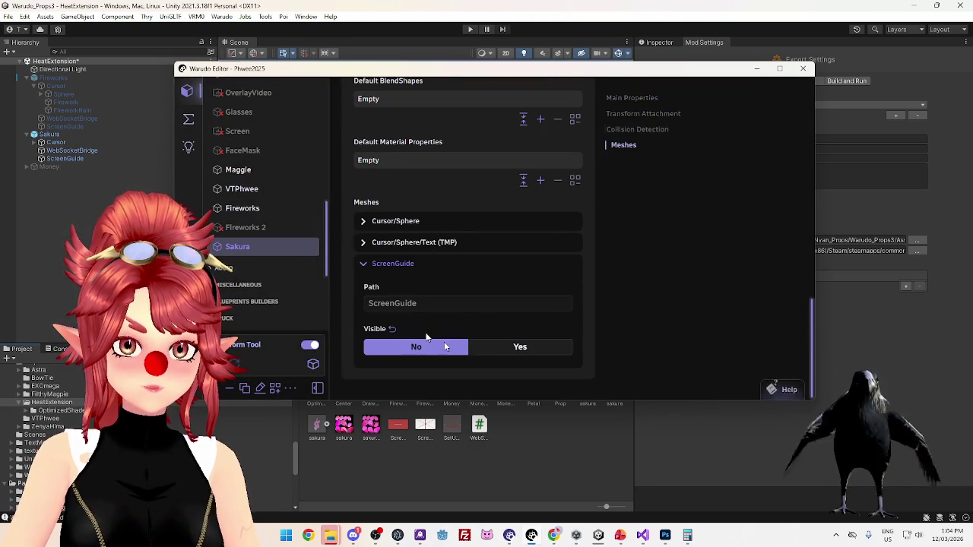
{"action": "left_click", "coordinate": [507, 349]}
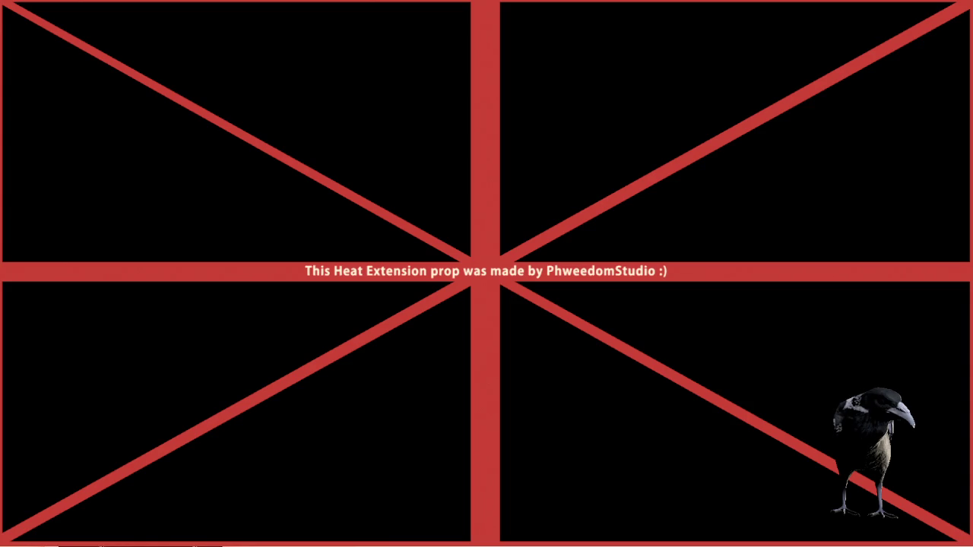
- Switch the Sakura ScreenGuide mesh's Visible option back to No, removing the red guide lines
{"action": "left_click", "coordinate": [449, 350]}
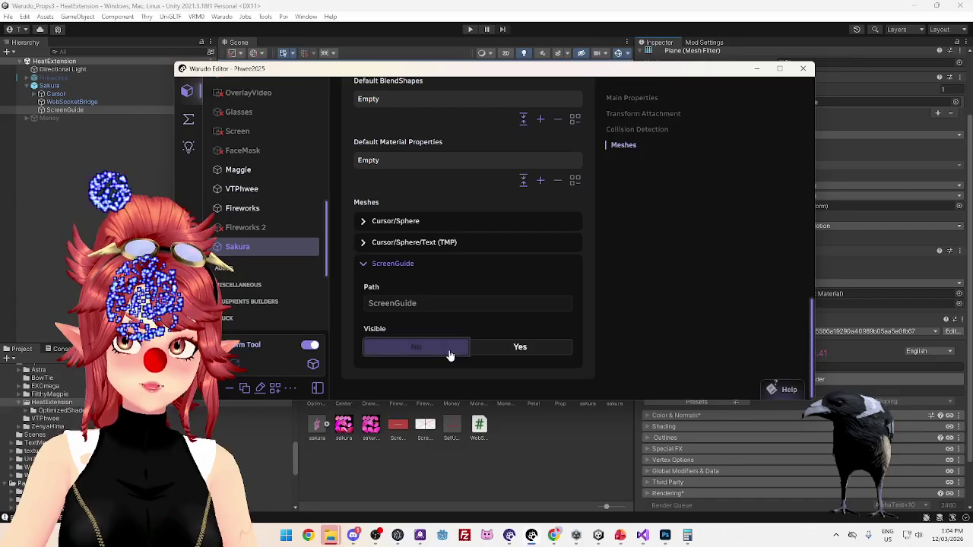
- Turn the Fireworks prop off, select Sakura and check its source prop list
{"action": "left_click", "coordinate": [270, 209]}
{"action": "left_click", "coordinate": [414, 111]}
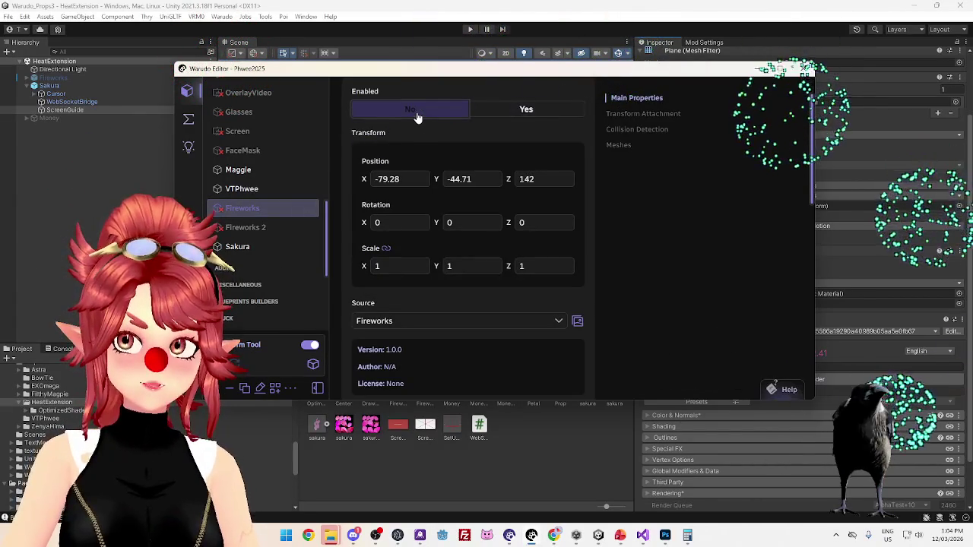
{"action": "left_click", "coordinate": [265, 247]}
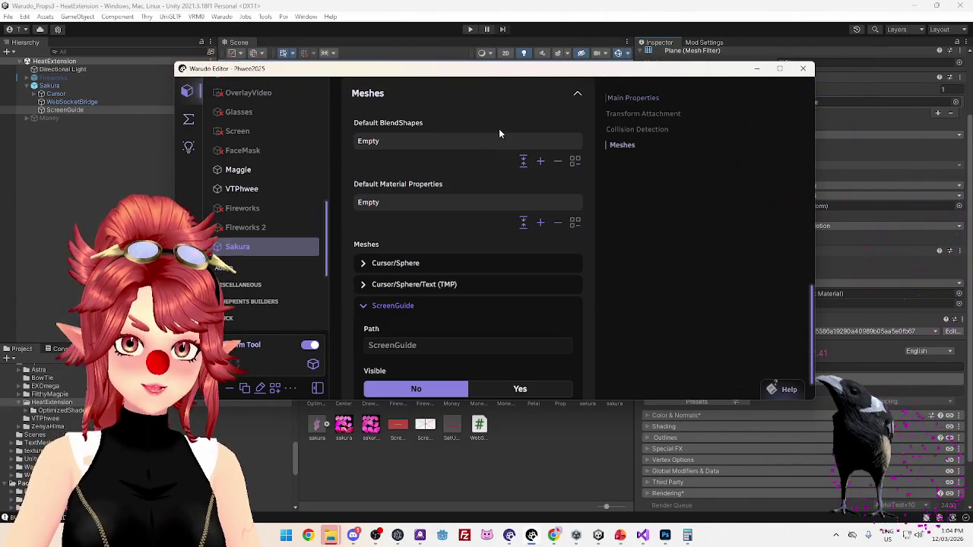
{"action": "scroll", "coordinate": [403, 213], "scroll_direction": "up", "scroll_amount": 10}
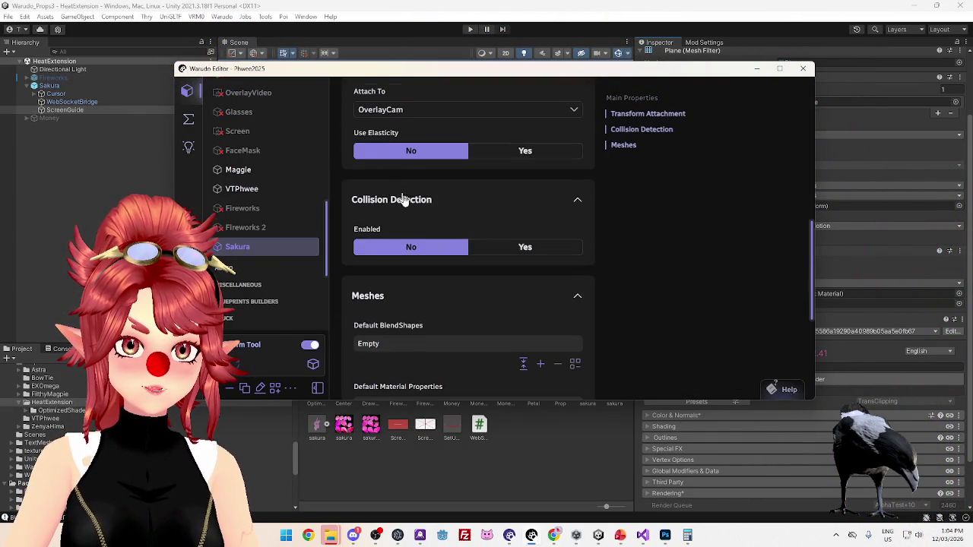
{"action": "scroll", "coordinate": [417, 205], "scroll_direction": "up", "scroll_amount": 5}
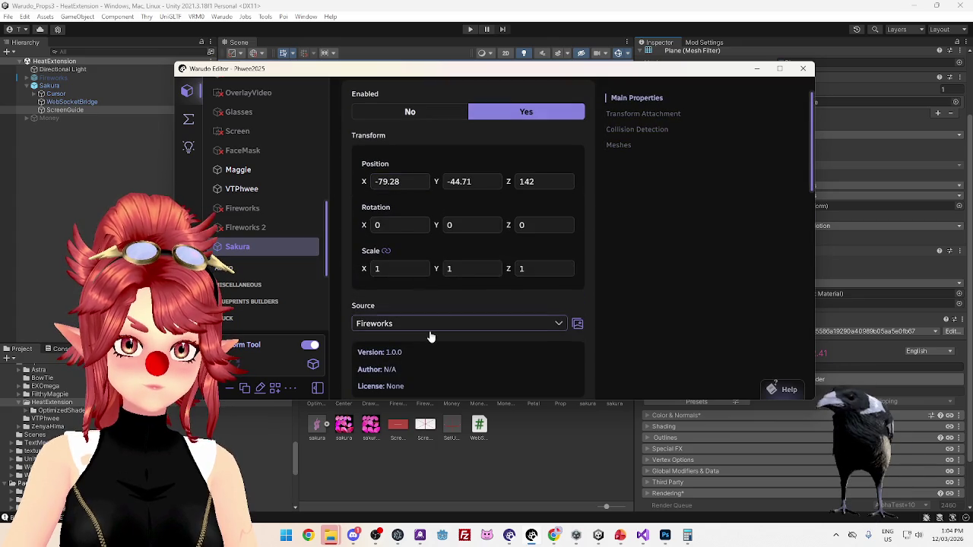
{"action": "left_click", "coordinate": [430, 323]}
{"action": "scroll", "coordinate": [441, 258], "scroll_direction": "down", "scroll_amount": 8}
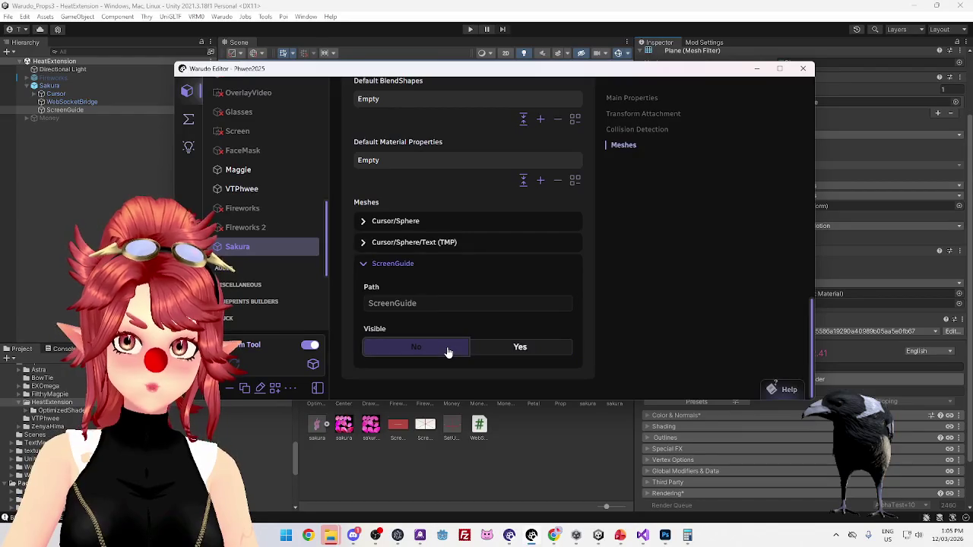
{"action": "left_click", "coordinate": [449, 352]}
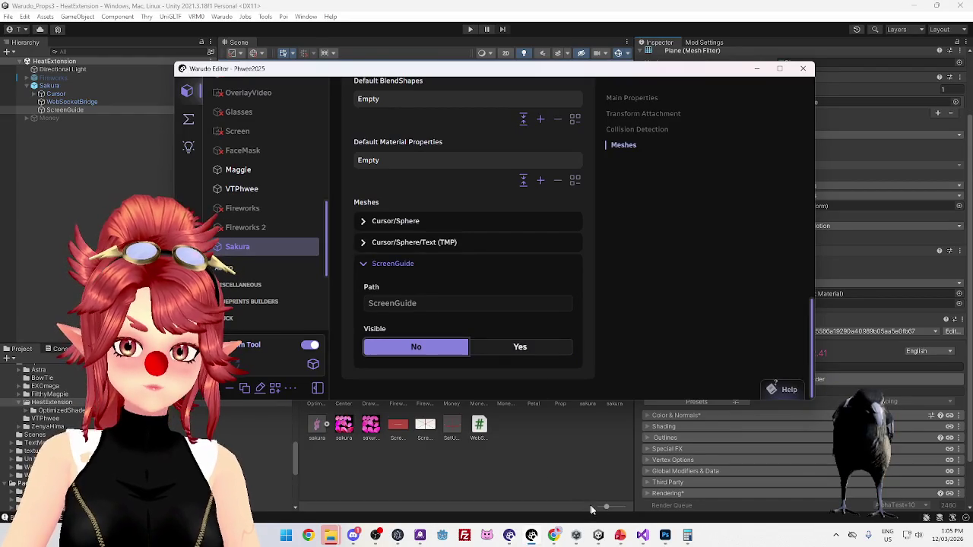
{"action": "left_click", "coordinate": [555, 536]}
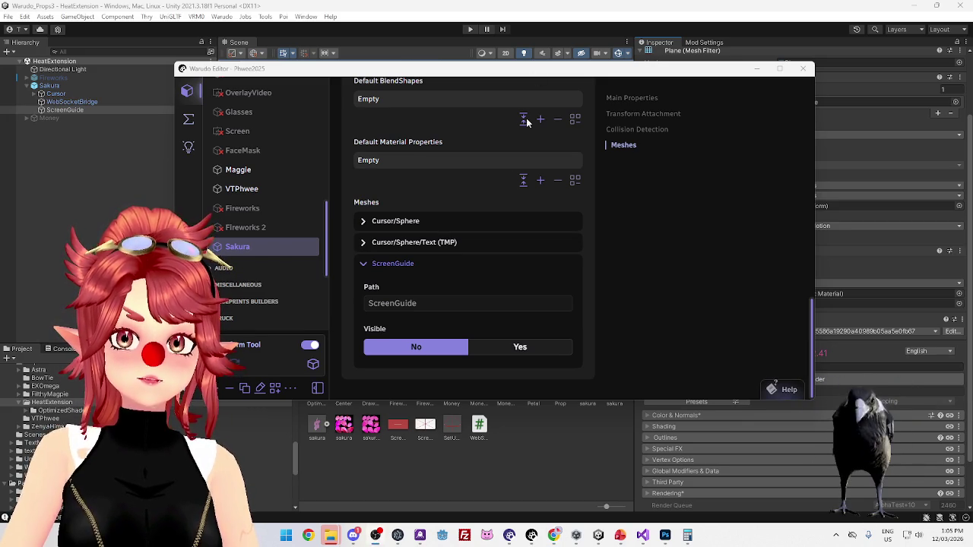
- Toggle the Sakura ScreenGuide overlay on and off, leaving the red-cross guide showing
{"action": "left_click", "coordinate": [517, 349]}
{"action": "left_click", "coordinate": [456, 349]}
{"action": "left_click", "coordinate": [494, 351]}
{"action": "left_click", "coordinate": [451, 352]}
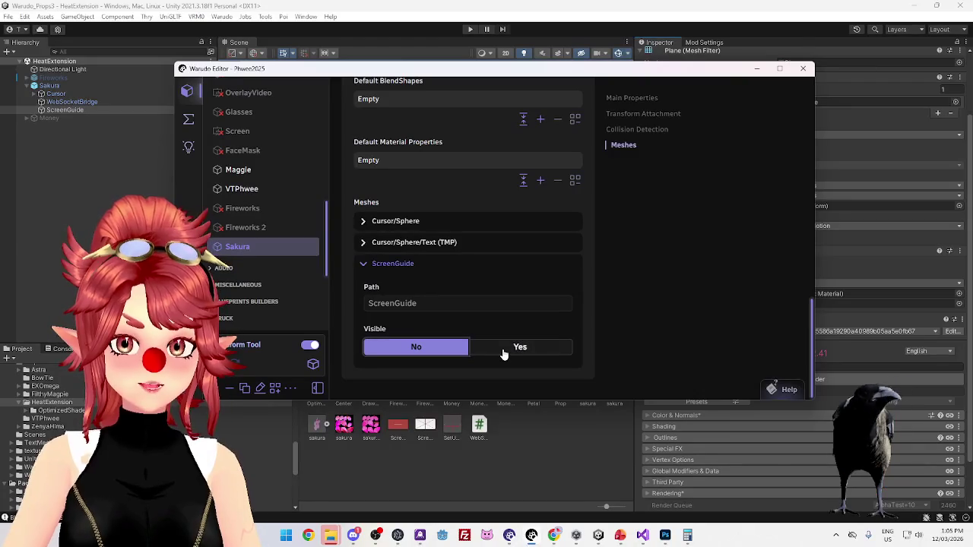
{"action": "left_click", "coordinate": [504, 352]}
{"action": "left_click", "coordinate": [456, 348]}
{"action": "scroll", "coordinate": [459, 305], "scroll_direction": "up", "scroll_amount": 10}
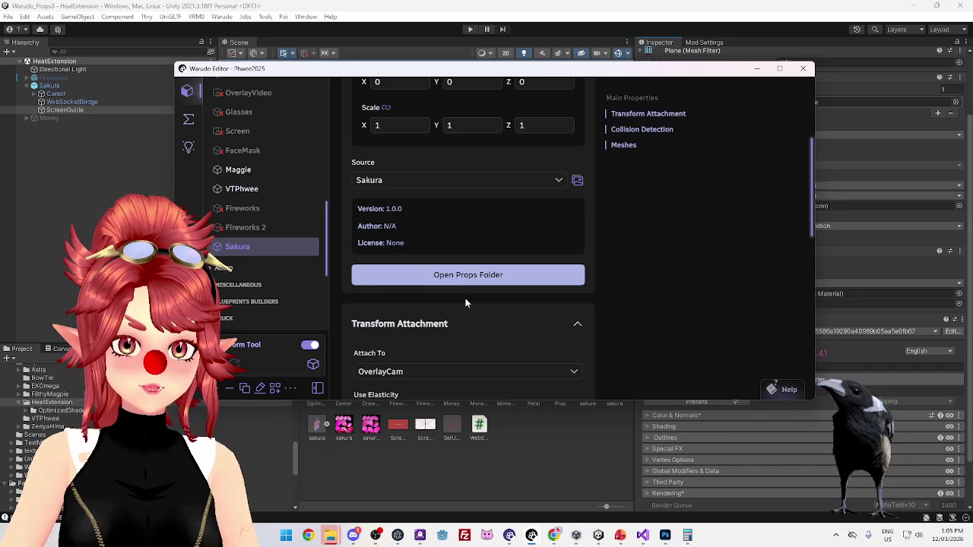
{"action": "scroll", "coordinate": [466, 303], "scroll_direction": "up", "scroll_amount": 5}
{"action": "scroll", "coordinate": [467, 304], "scroll_direction": "down", "scroll_amount": 15}
{"action": "left_click", "coordinate": [490, 354]}
{"action": "left_click", "coordinate": [446, 355]}
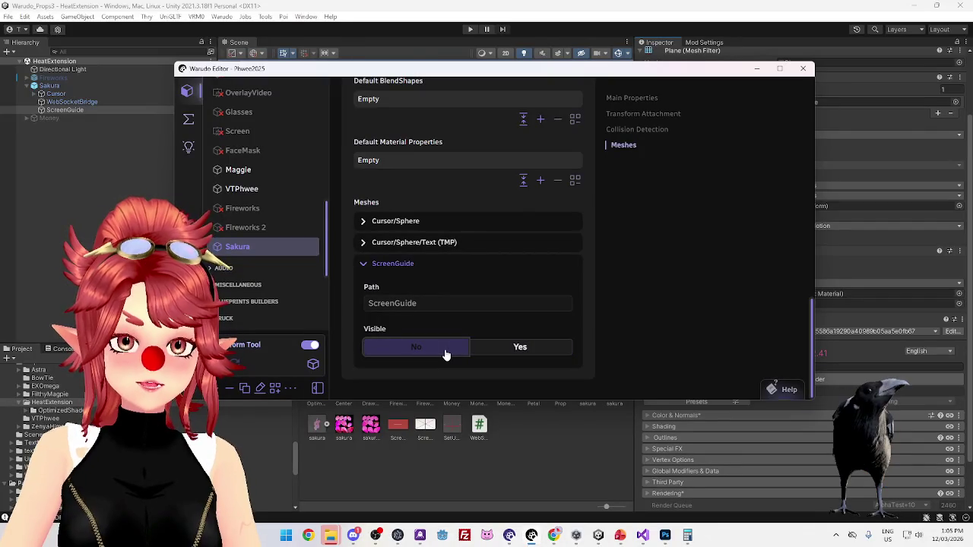
{"action": "left_click", "coordinate": [478, 352]}
- Hide Warudo's ScreenGuide mesh, then run and stop the Unity scene
{"action": "left_click", "coordinate": [446, 354]}
{"action": "left_click", "coordinate": [494, 34]}
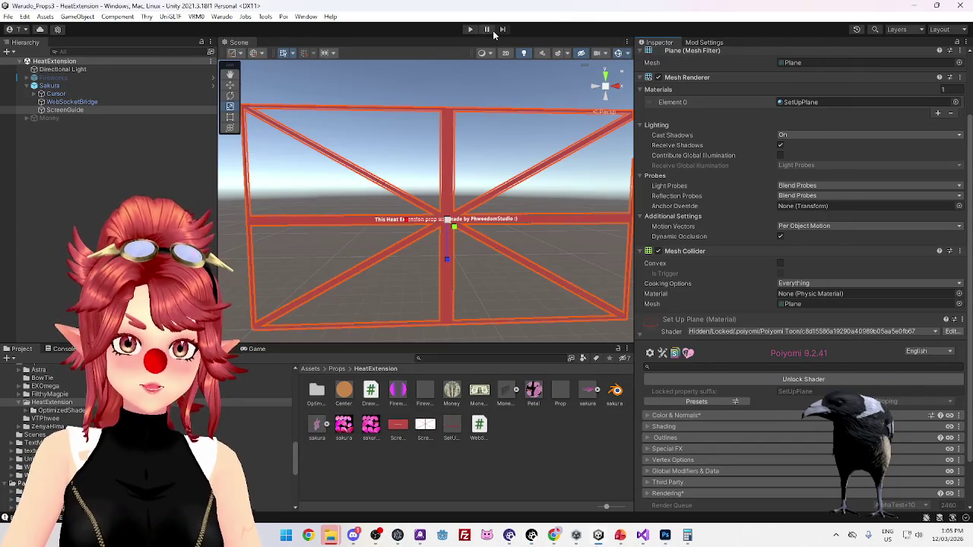
{"action": "left_click", "coordinate": [470, 31]}
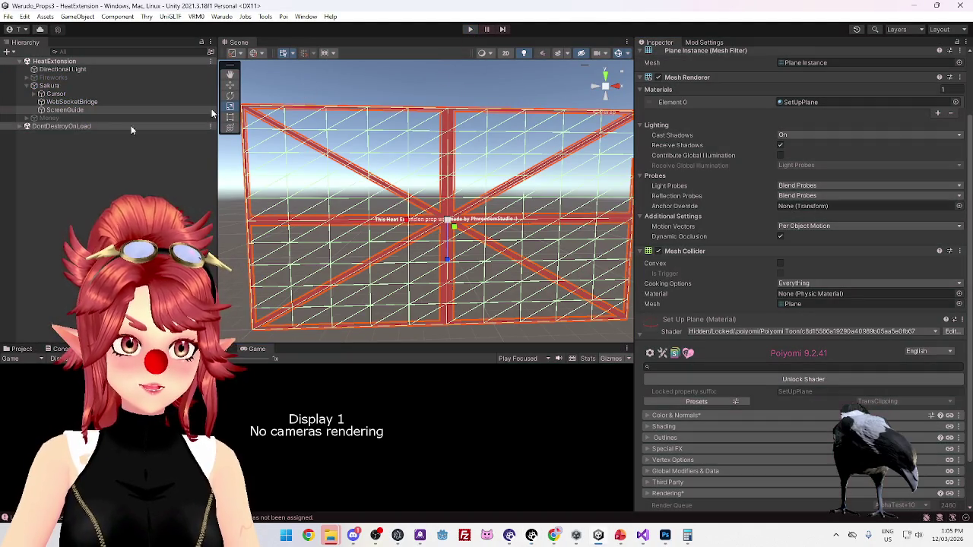
{"action": "key", "text": "ctrl+p"}
- Trim Sakura's Draw Click particle list to one Element 0: the Sakura particle system
{"action": "left_click", "coordinate": [50, 85]}
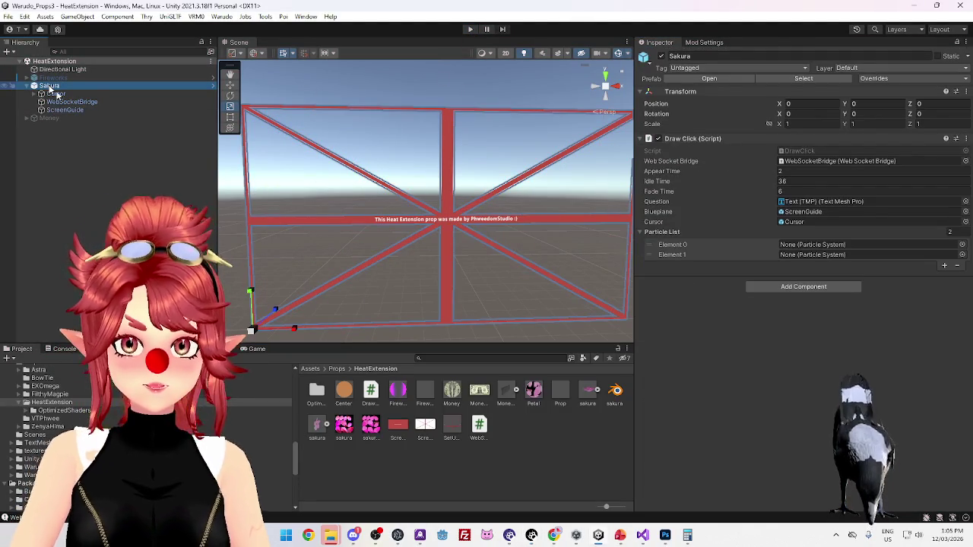
{"action": "left_click", "coordinate": [957, 265]}
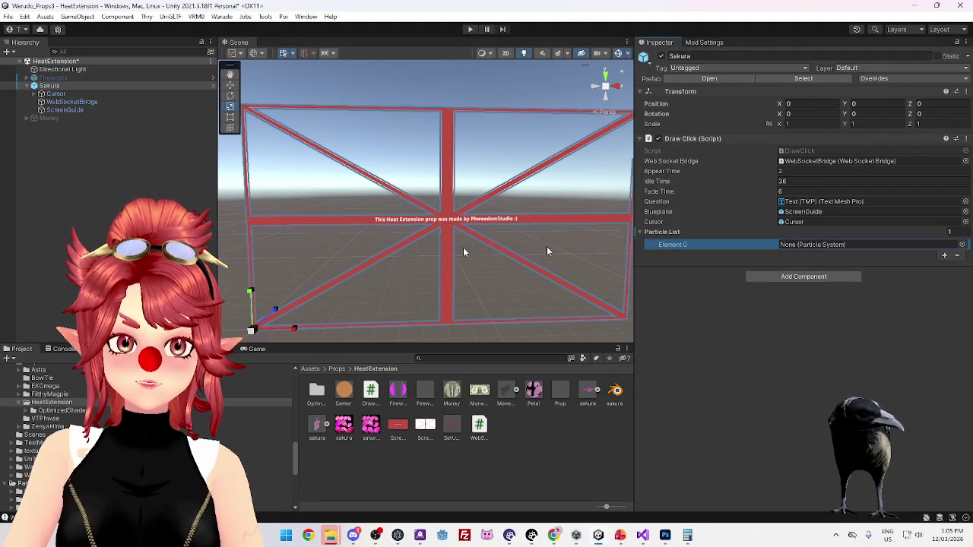
{"action": "left_click", "coordinate": [35, 94]}
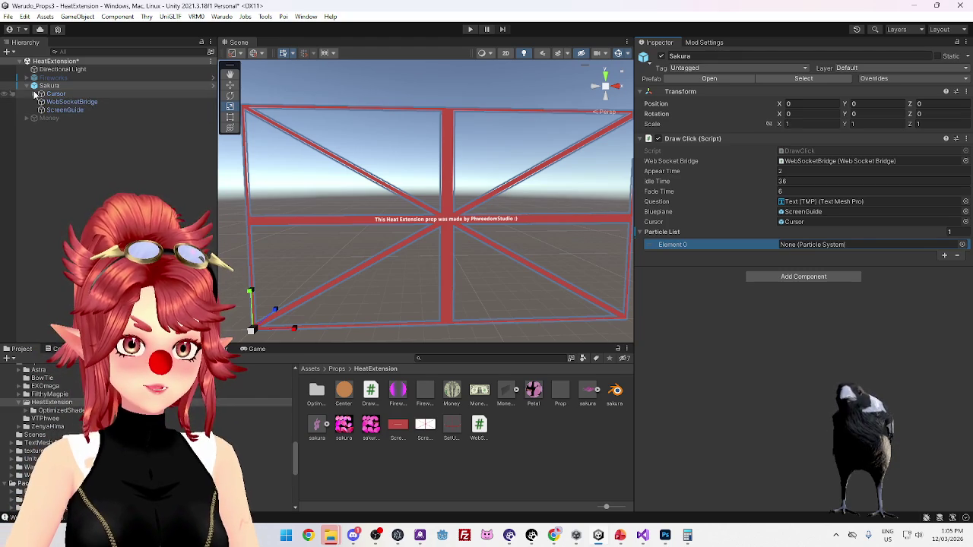
{"action": "mouse_move", "coordinate": [63, 111]}
{"action": "left_mouse_down"}
{"action": "mouse_move", "coordinate": [880, 258]}
{"action": "mouse_move", "coordinate": [861, 244]}
{"action": "mouse_move", "coordinate": [834, 244]}
{"action": "left_mouse_up"}
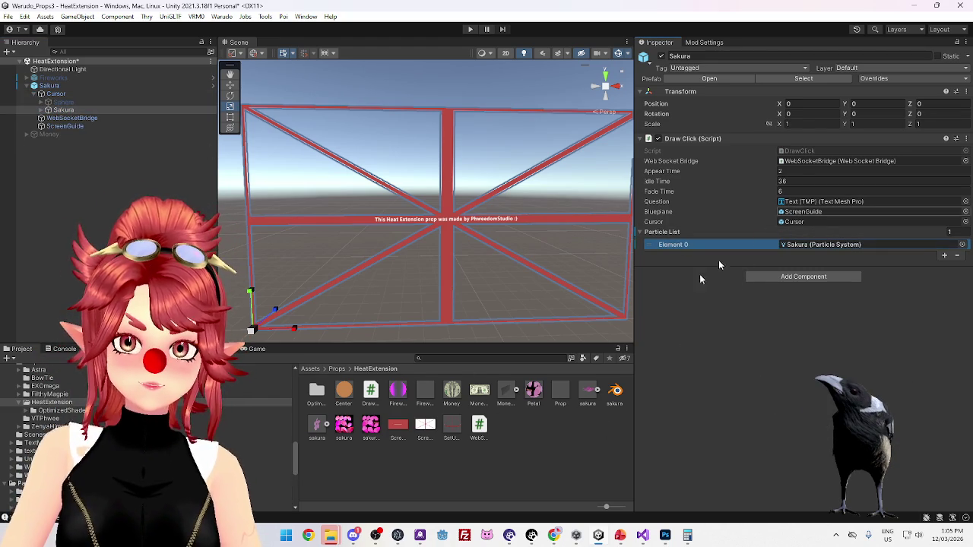
- Inspect the ScreenGuide object and its SetUpPlane material, then return to the Sakura object
{"action": "left_click", "coordinate": [84, 126]}
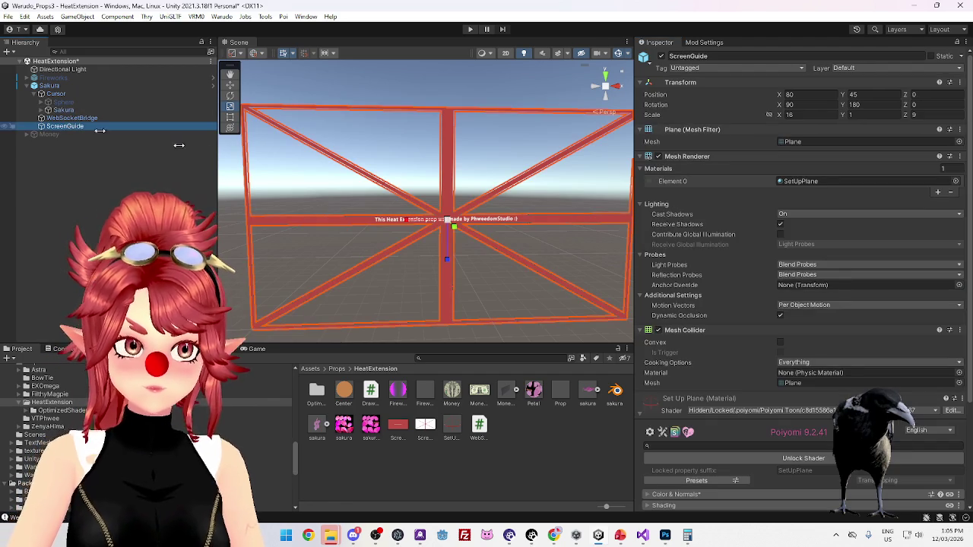
{"action": "left_click", "coordinate": [802, 182]}
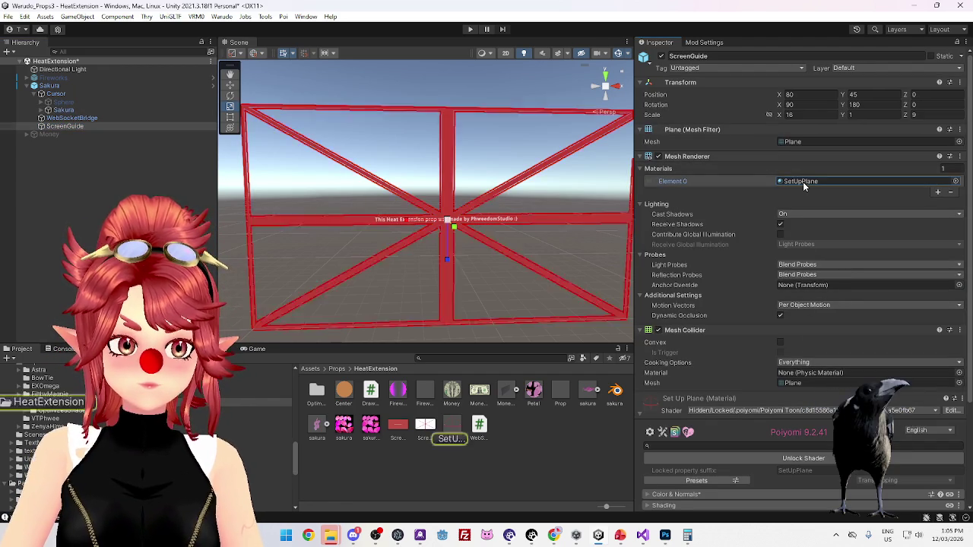
{"action": "left_click", "coordinate": [452, 426]}
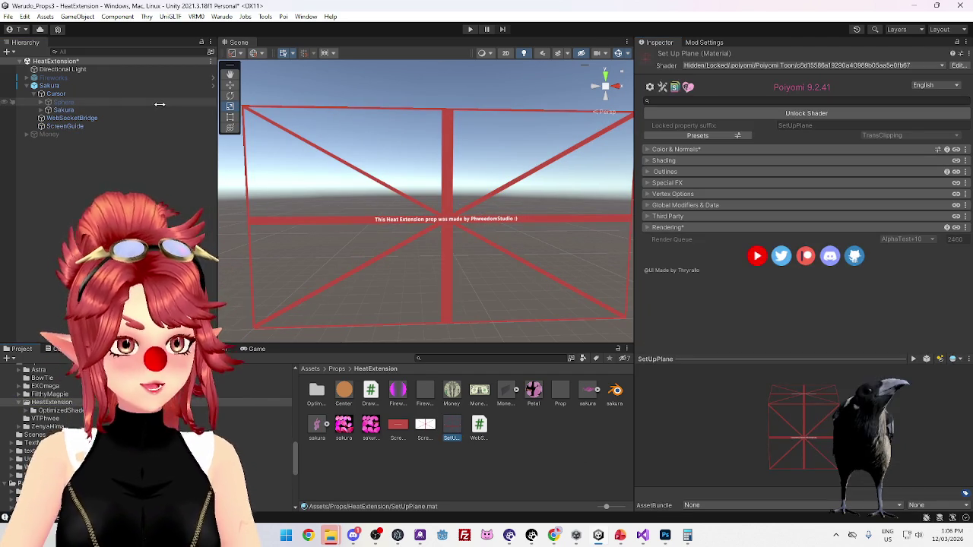
{"action": "left_click", "coordinate": [84, 85]}
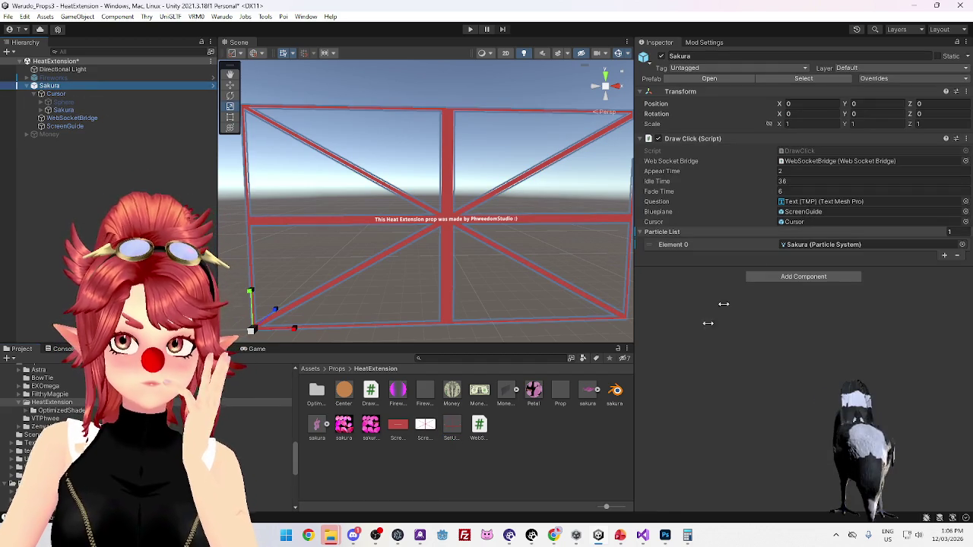
{"action": "left_click", "coordinate": [643, 537]}
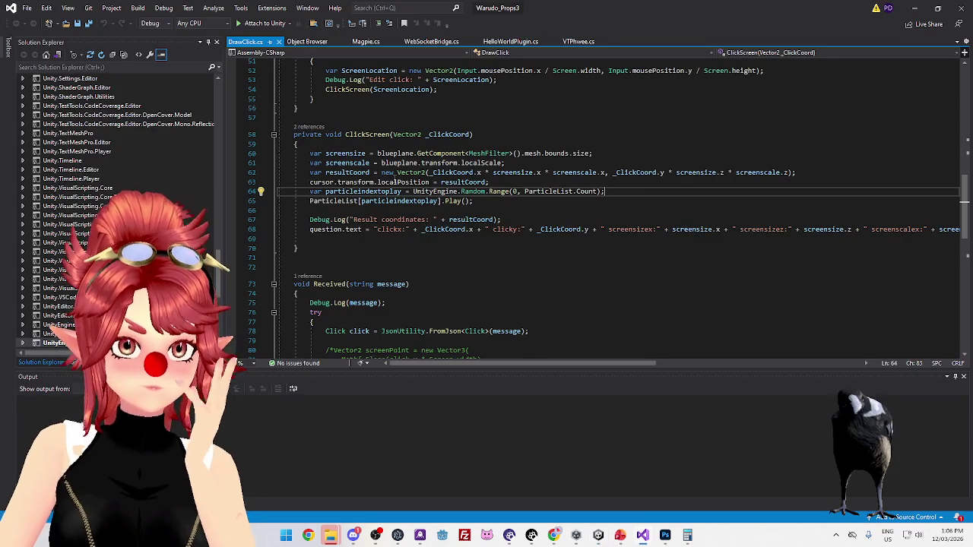
{"action": "scroll", "coordinate": [409, 273], "scroll_direction": "up", "scroll_amount": 5}
{"action": "scroll", "coordinate": [409, 274], "scroll_direction": "down", "scroll_amount": 12}
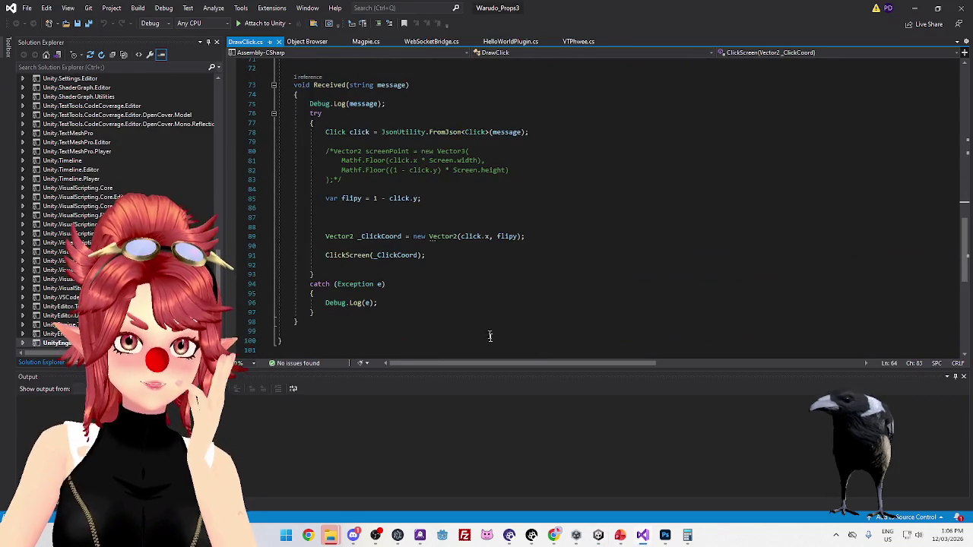
{"action": "scroll", "coordinate": [489, 335], "scroll_direction": "up", "scroll_amount": 12}
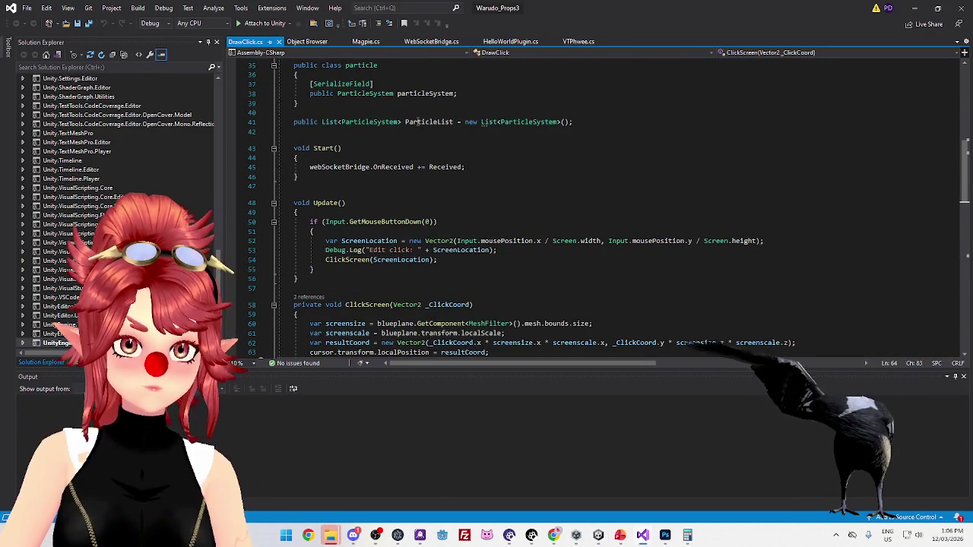
{"action": "scroll", "coordinate": [420, 194], "scroll_direction": "up", "scroll_amount": 11}
{"action": "scroll", "coordinate": [395, 152], "scroll_direction": "down", "scroll_amount": 5}
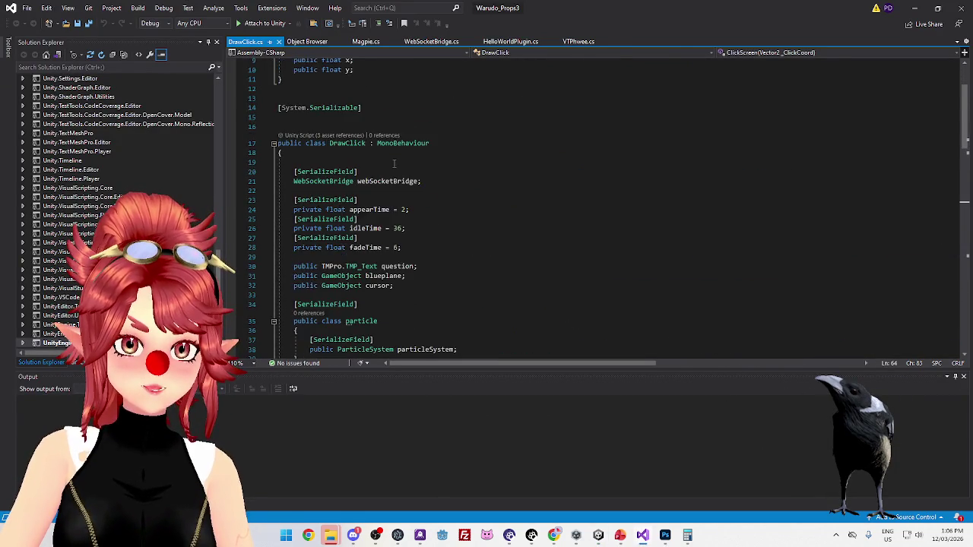
{"action": "left_click_drag", "start_coordinate": [357, 220], "coordinate": [417, 210]}
{"action": "key", "text": "Delete"}
{"action": "scroll", "coordinate": [485, 260], "scroll_direction": "down", "scroll_amount": 5}
{"action": "scroll", "coordinate": [485, 260], "scroll_direction": "down", "scroll_amount": 5}
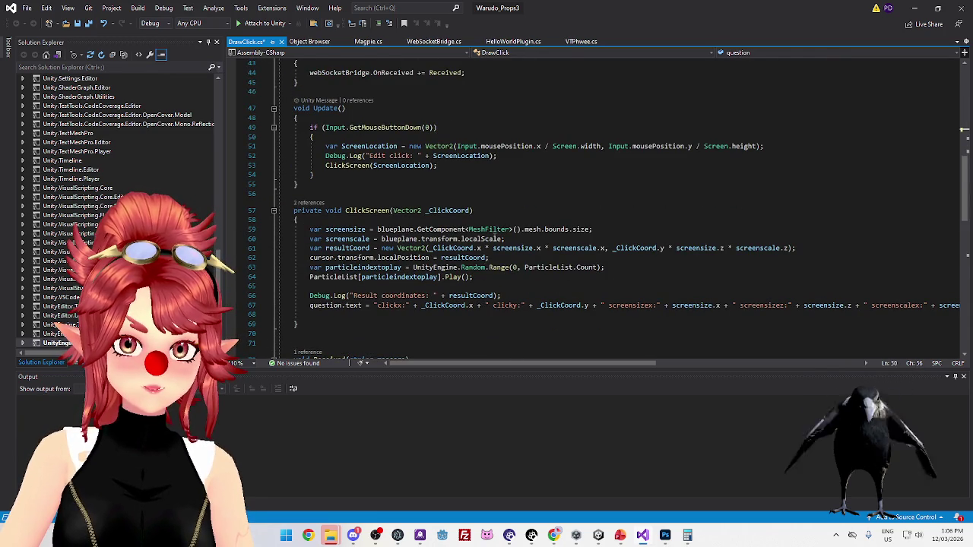
{"action": "scroll", "coordinate": [500, 213], "scroll_direction": "up", "scroll_amount": 11}
{"action": "key", "text": "ctrl+z"}
{"action": "key", "text": "ctrl+z"}
{"action": "key", "text": "ctrl+z"}
{"action": "left_click", "coordinate": [495, 297]}
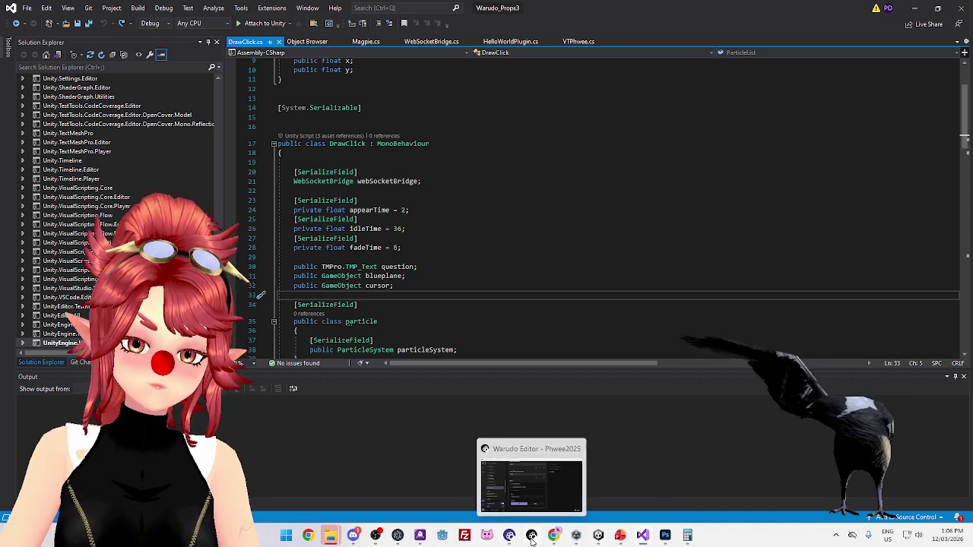
{"action": "left_click", "coordinate": [575, 536]}
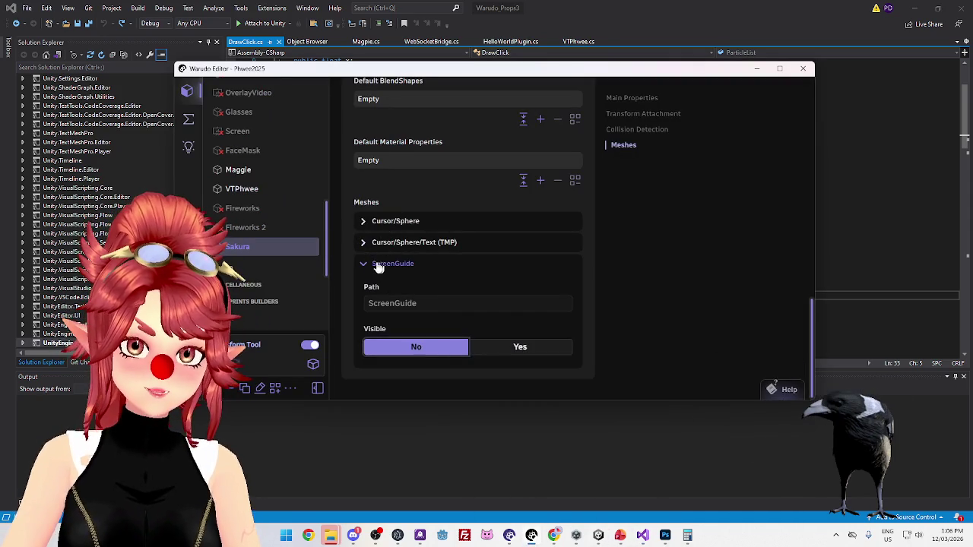
{"action": "left_click", "coordinate": [379, 265]}
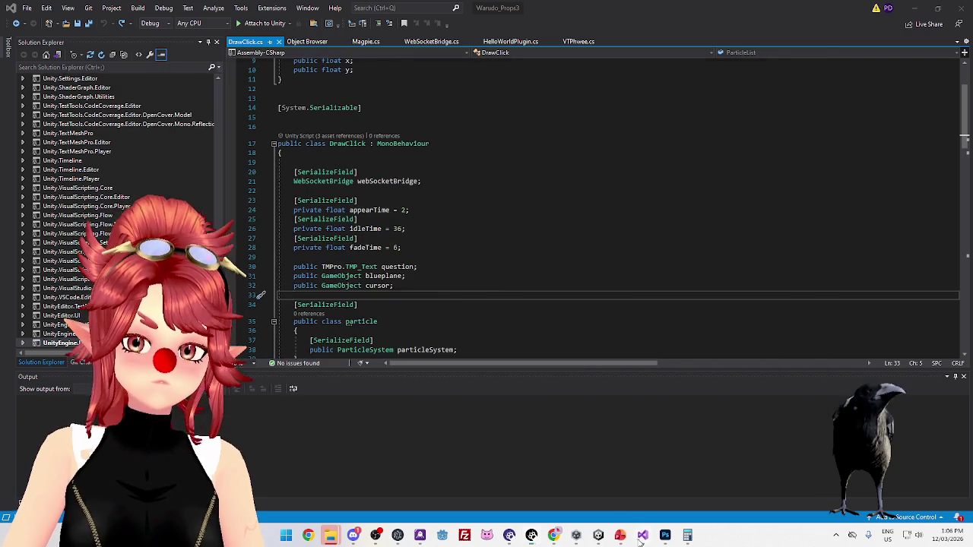
{"action": "left_click", "coordinate": [550, 407]}
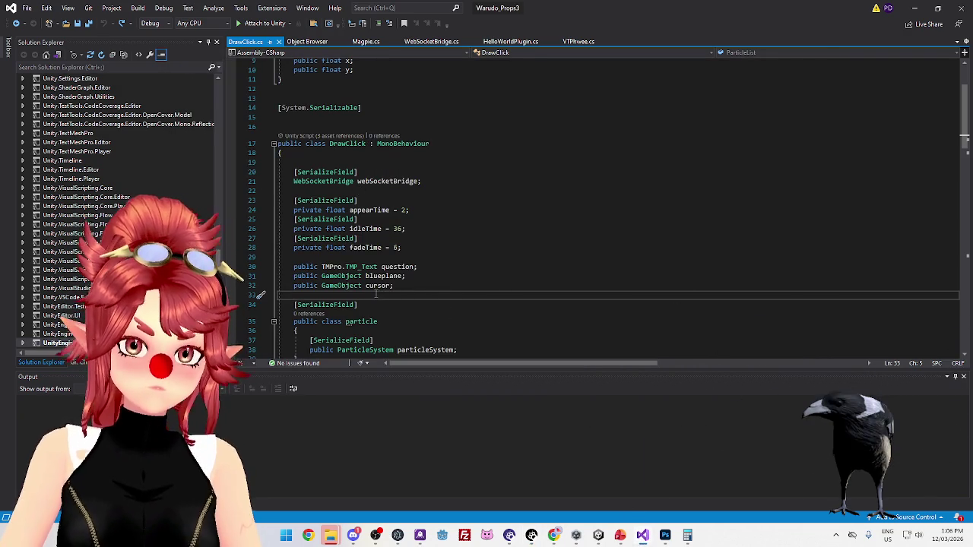
{"action": "key", "text": "alt+Tab"}
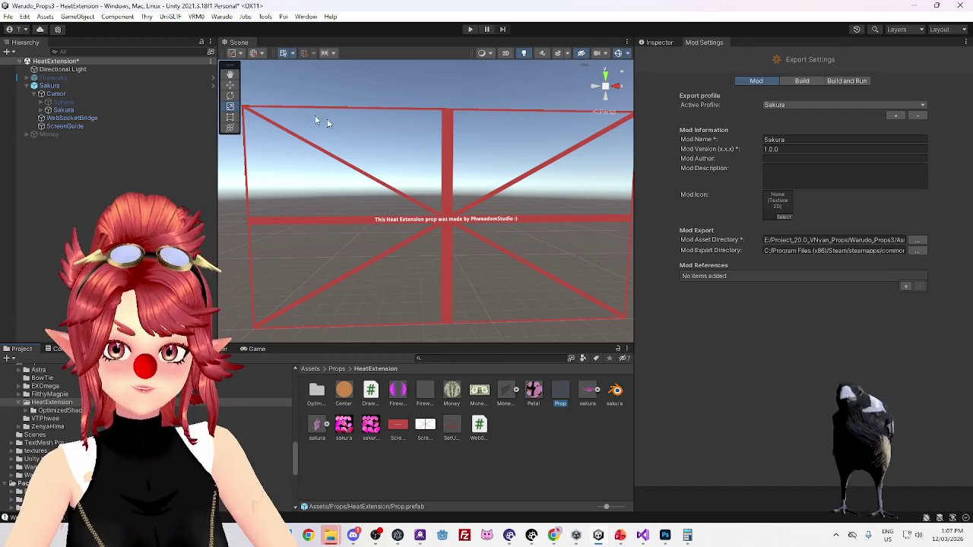
- Run Warudo > Build Mod for Sakura, saving the modified HeatExtension scene when prompted
{"action": "left_click", "coordinate": [226, 17]}
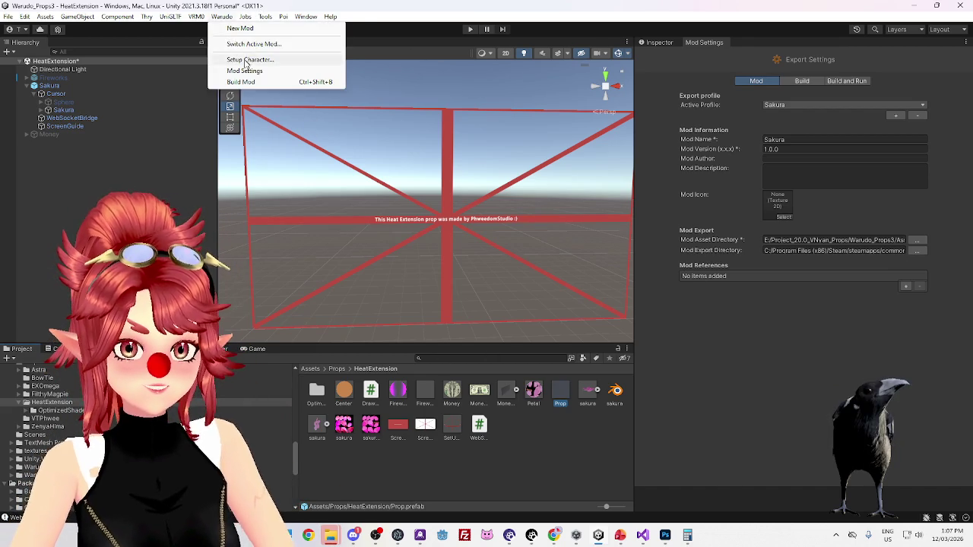
{"action": "left_click", "coordinate": [236, 81]}
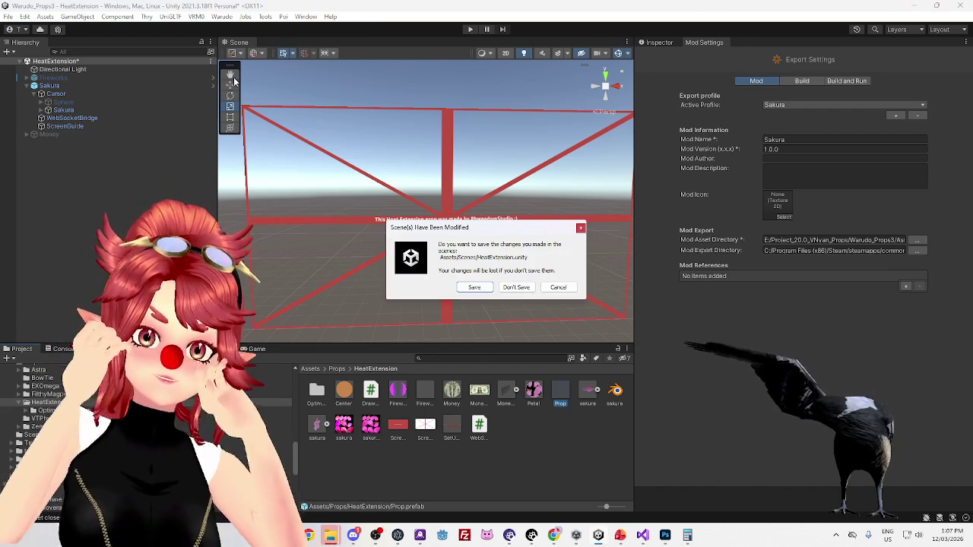
{"action": "left_click", "coordinate": [483, 291]}
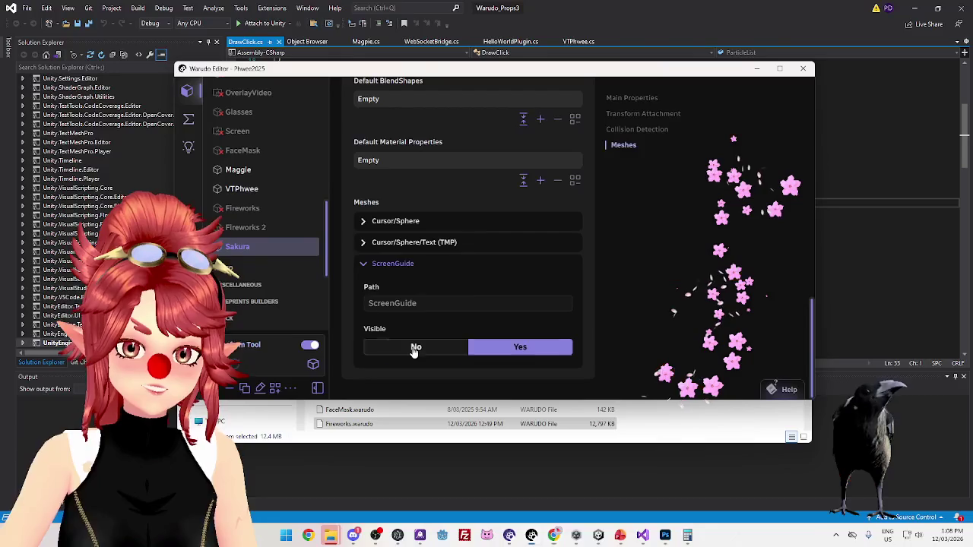
- Set the Sakura ScreenGuide mesh's Visible option back to No after the petal test
{"action": "left_click", "coordinate": [416, 348]}
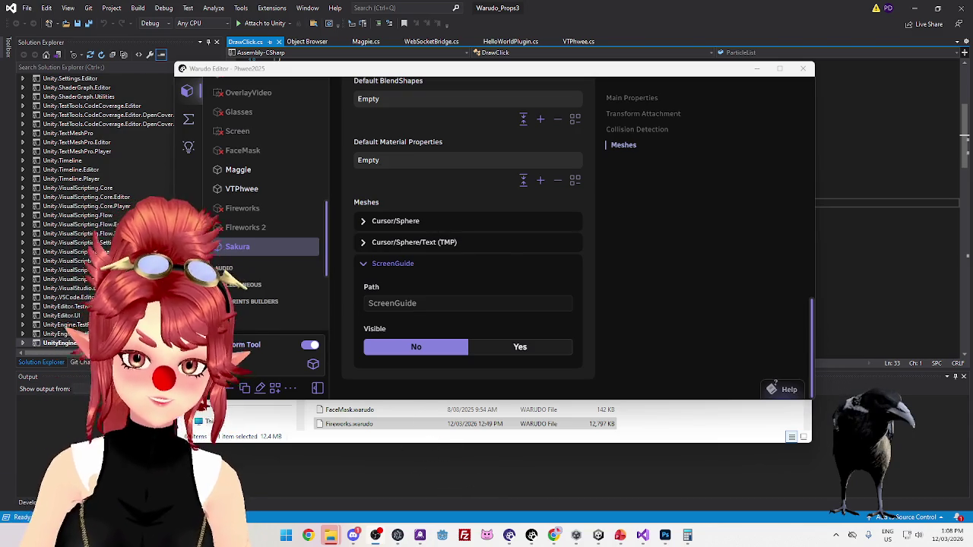
- Scroll the Sakura inspector to the top and test the pink petal bursts on screen
{"action": "scroll", "coordinate": [687, 188], "scroll_direction": "up", "scroll_amount": 10}
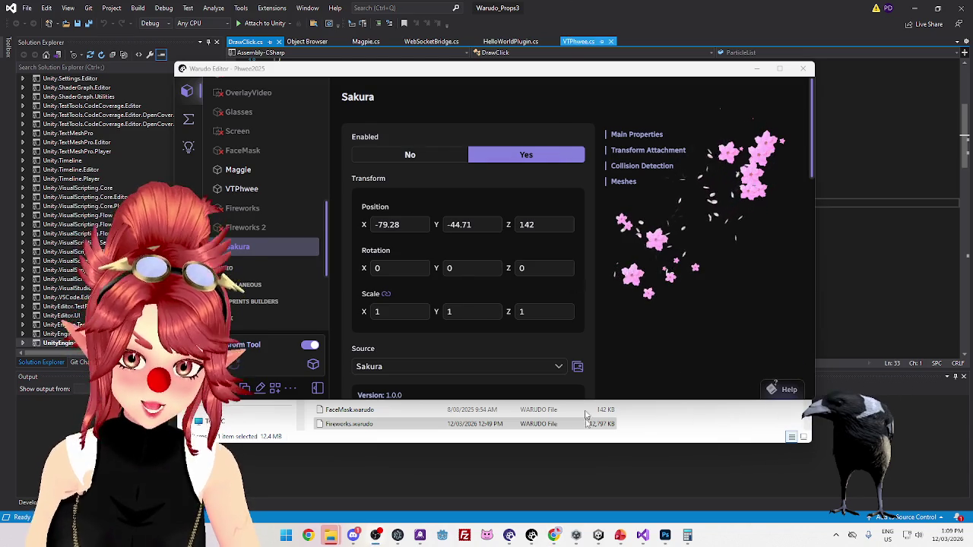
{"action": "left_click", "coordinate": [611, 530]}
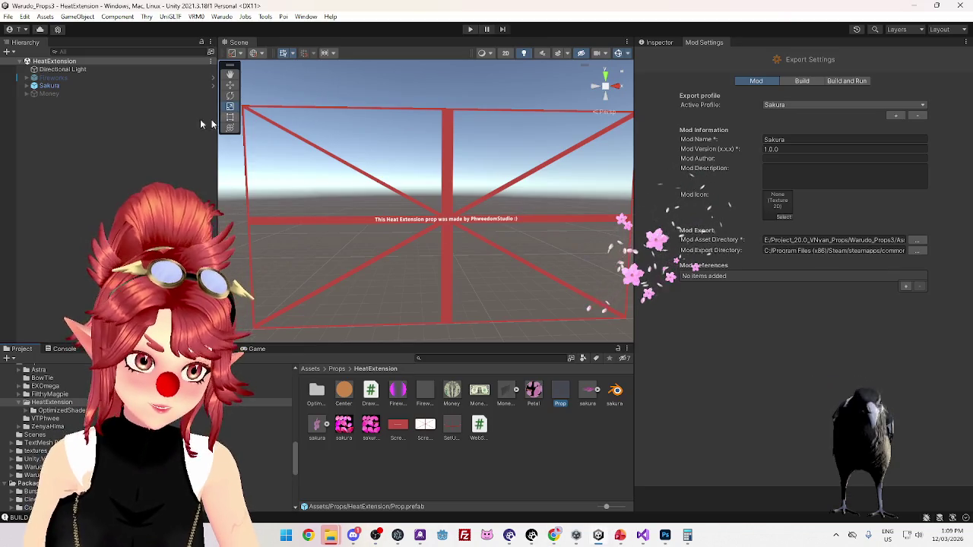
- Expand Sakura and inspect its ScreenGuide object's properties
{"action": "left_click", "coordinate": [29, 86]}
{"action": "left_click", "coordinate": [61, 111]}
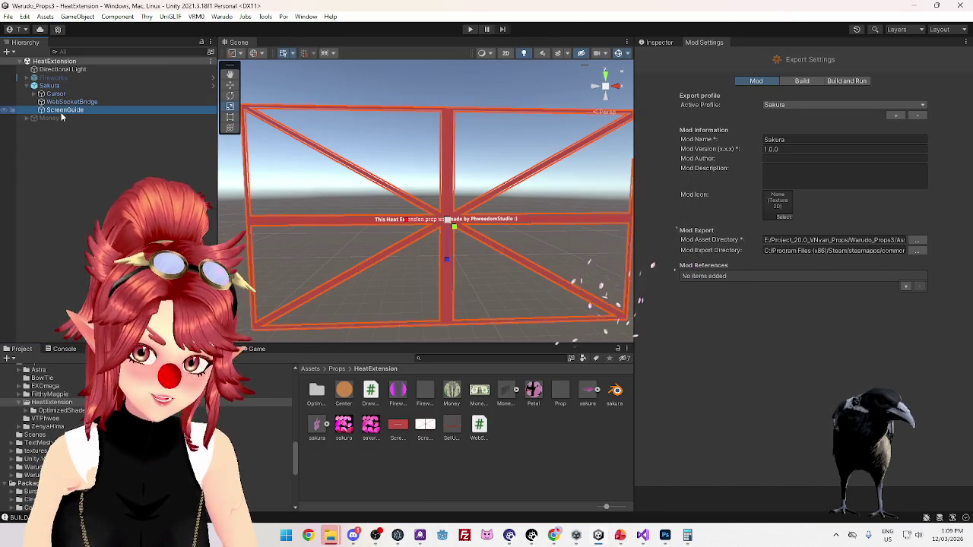
{"action": "left_click", "coordinate": [658, 41]}
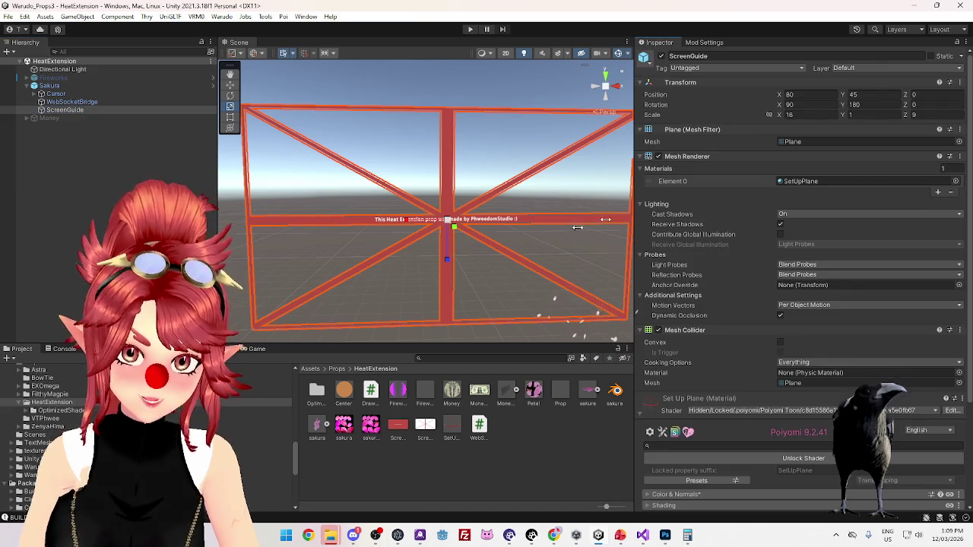
{"action": "scroll", "coordinate": [749, 405], "scroll_direction": "down", "scroll_amount": 4}
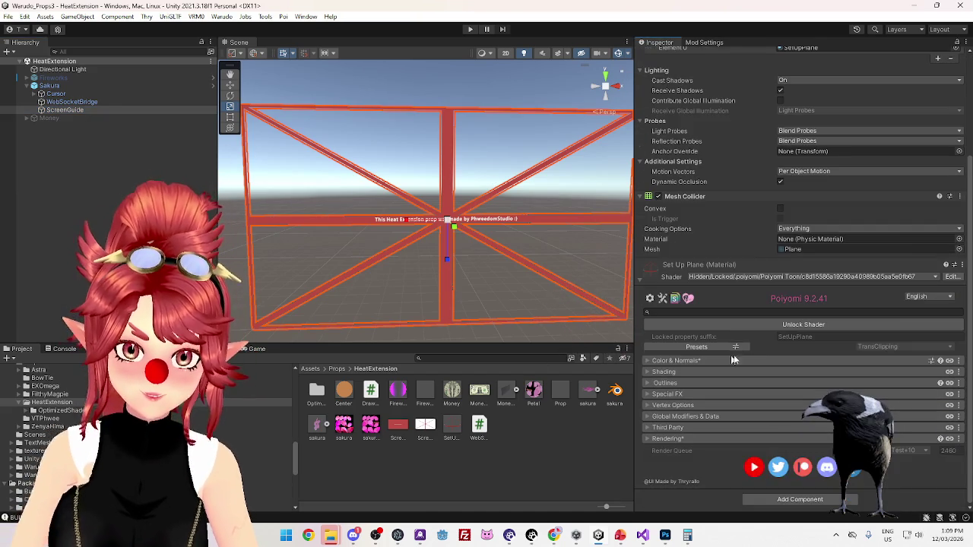
- Expand Fireworks and compare its ScreenGuide plane mesh and SetUpPlane material with Sakura's
{"action": "left_click", "coordinate": [34, 77]}
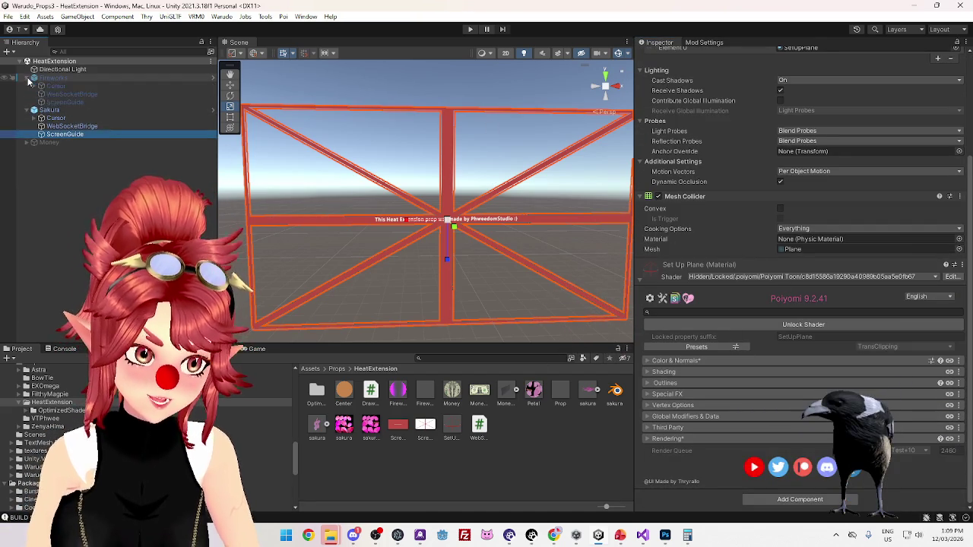
{"action": "left_click", "coordinate": [88, 102]}
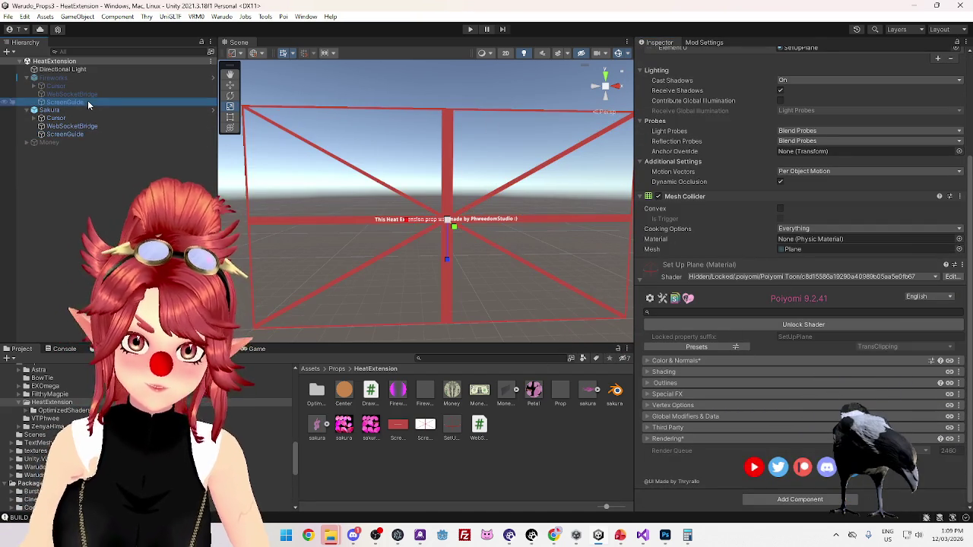
{"action": "left_click", "coordinate": [90, 135]}
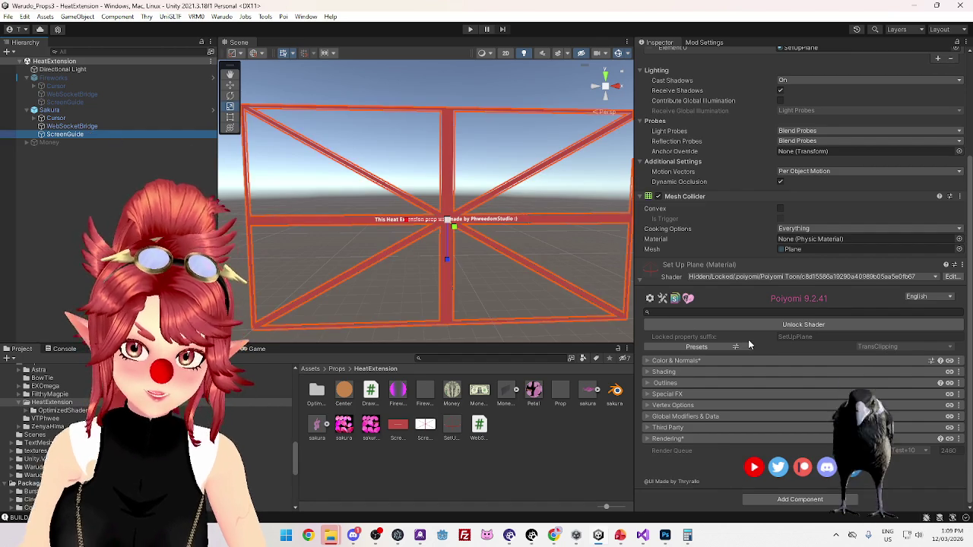
{"action": "scroll", "coordinate": [748, 339], "scroll_direction": "up", "scroll_amount": 4}
{"action": "left_click", "coordinate": [793, 180]}
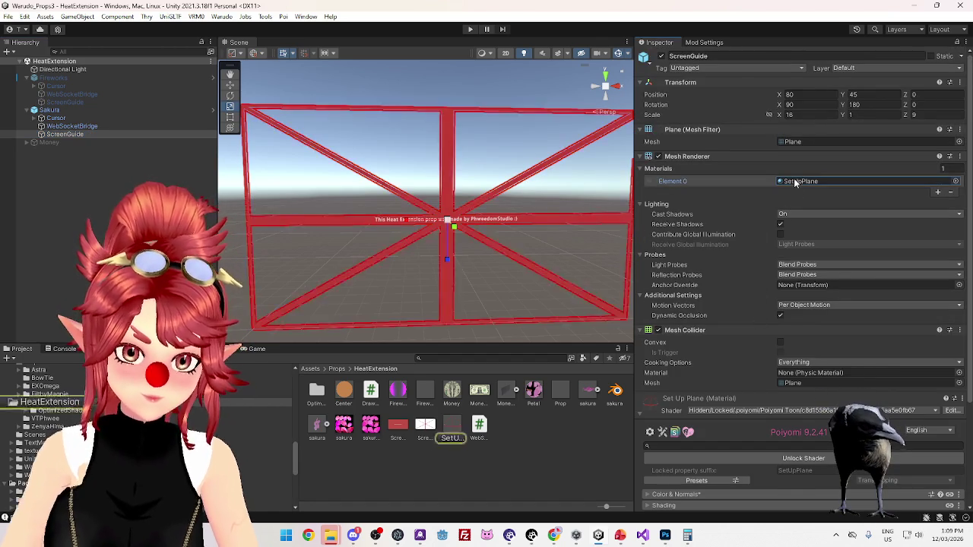
{"action": "left_click", "coordinate": [803, 143]}
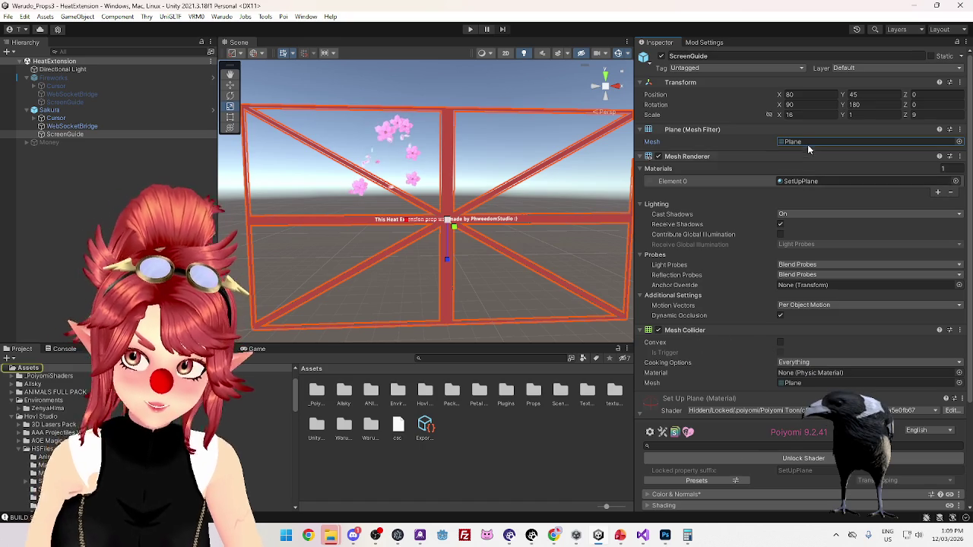
{"action": "left_click", "coordinate": [47, 102]}
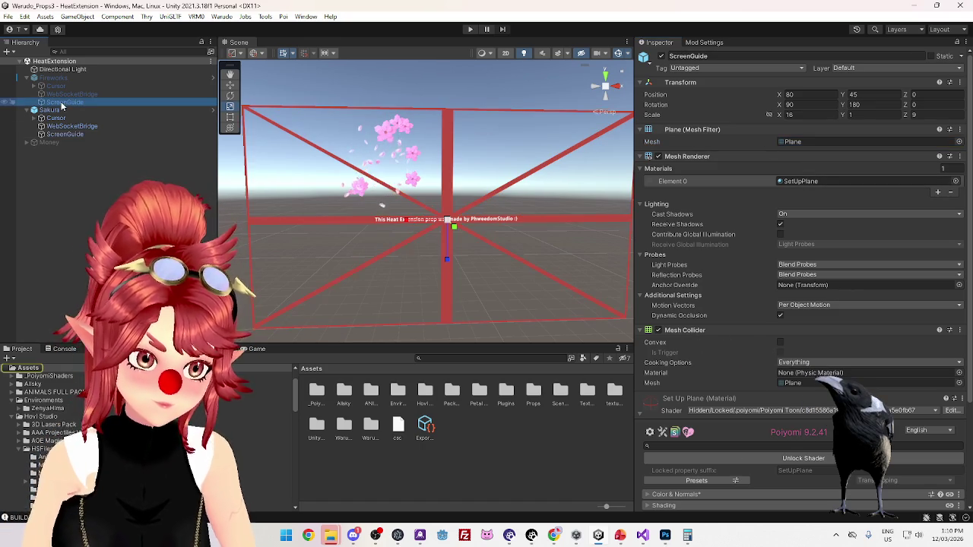
{"action": "left_click", "coordinate": [794, 141]}
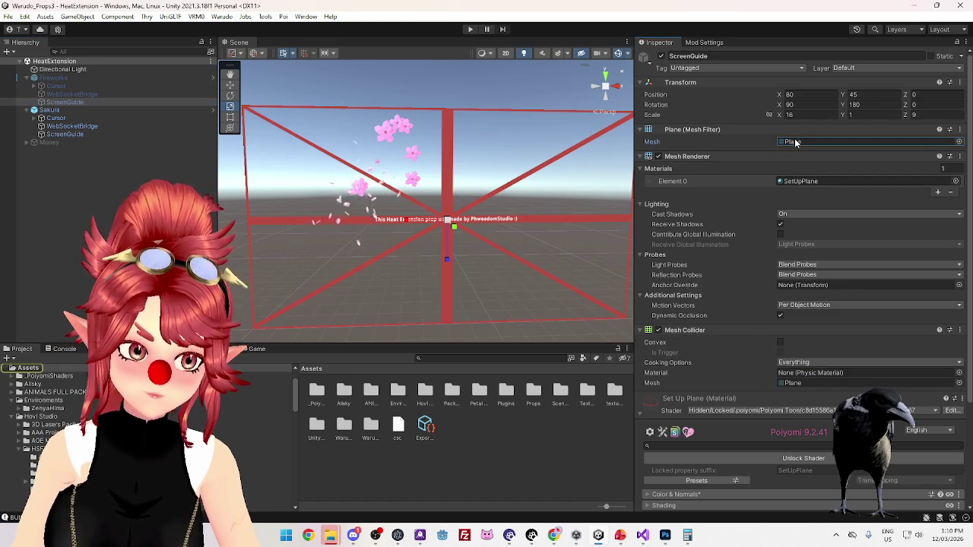
{"action": "left_click", "coordinate": [811, 181]}
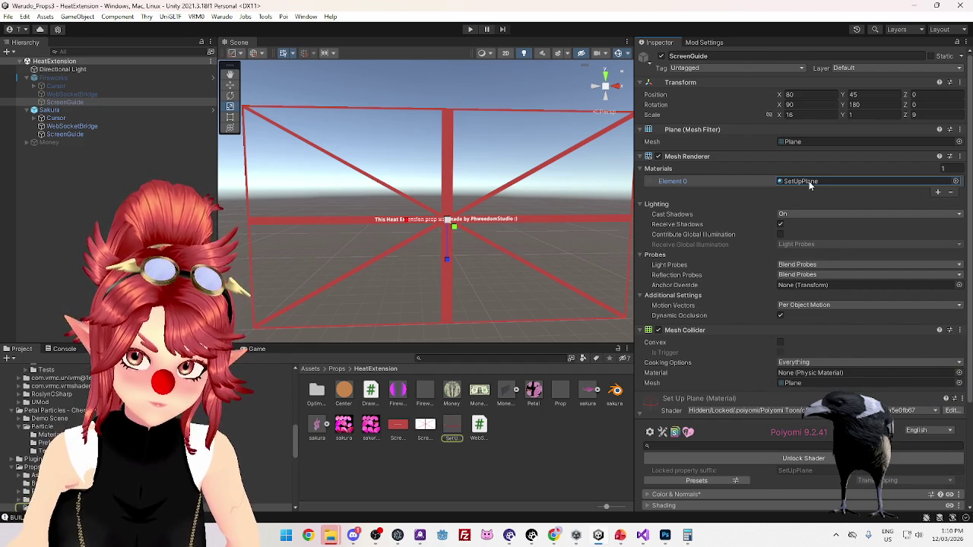
{"action": "left_click", "coordinate": [804, 141]}
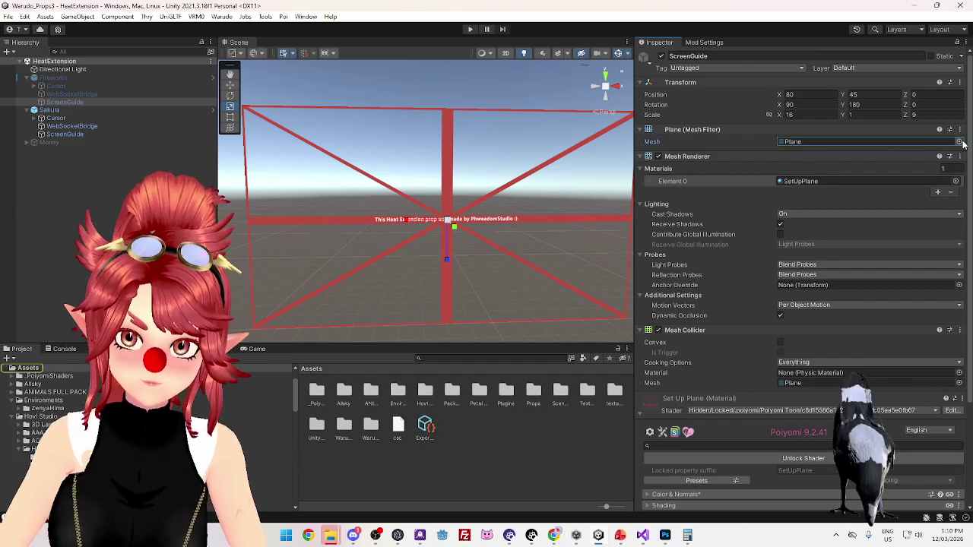
{"action": "left_click", "coordinate": [93, 133]}
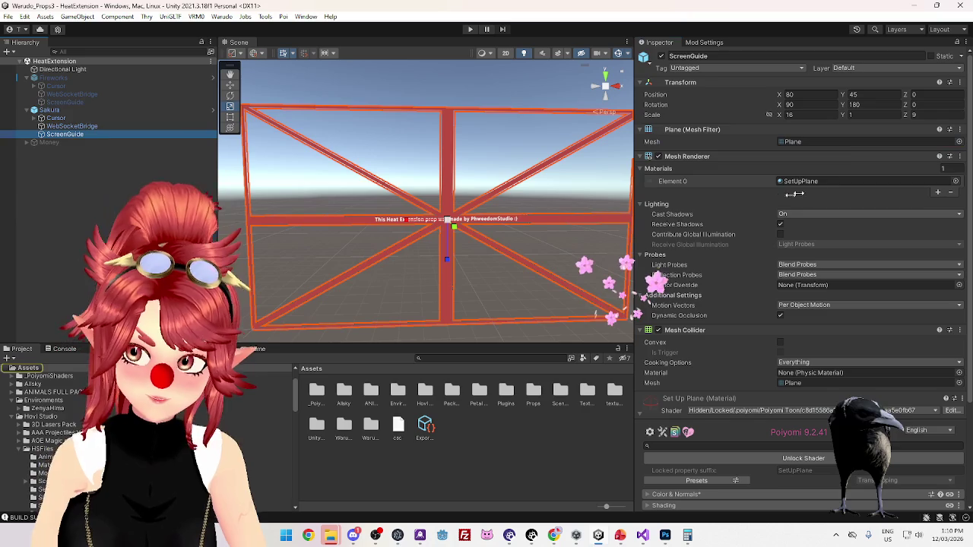
{"action": "scroll", "coordinate": [46, 426], "scroll_direction": "down", "scroll_amount": 5}
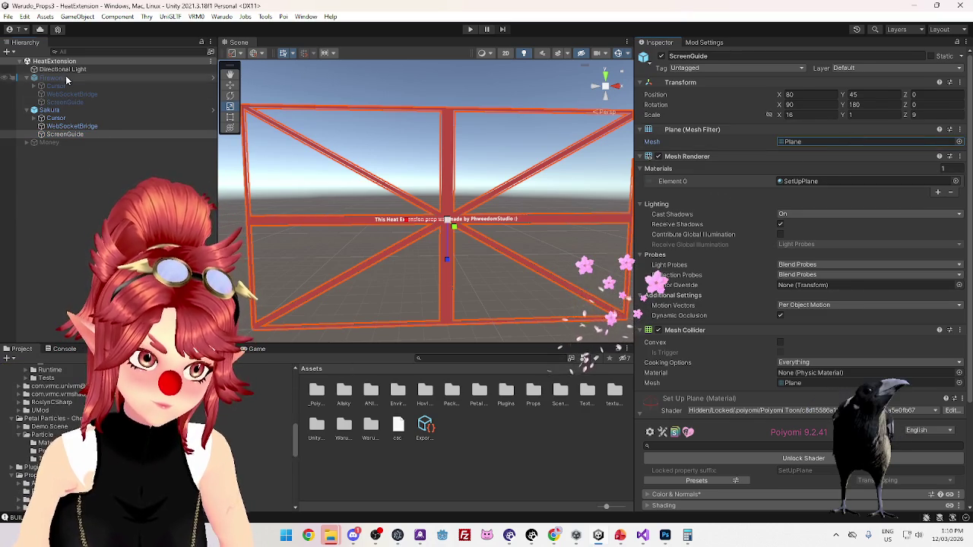
- Reactivate the Fireworks object and check its ScreenGuide plane's mesh
{"action": "left_click", "coordinate": [54, 77]}
{"action": "left_click", "coordinate": [660, 56]}
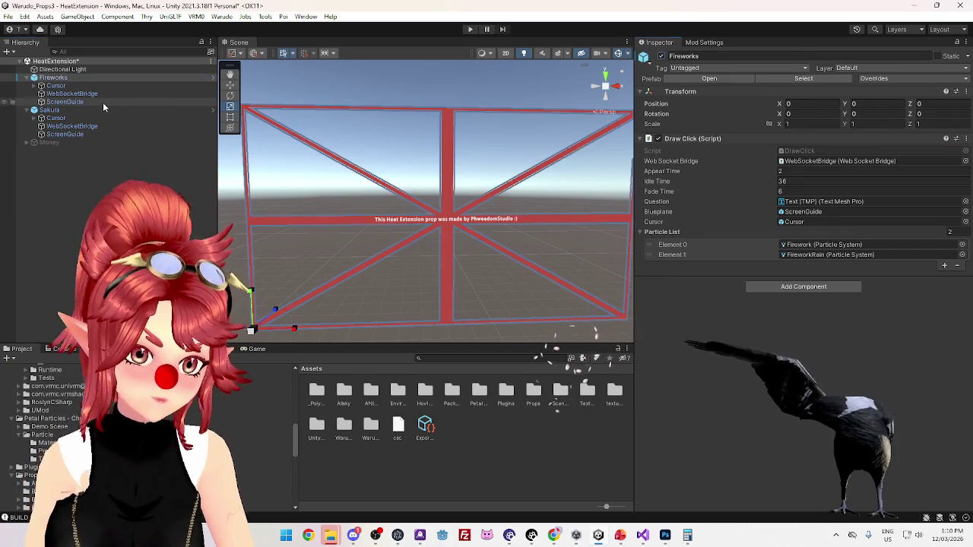
{"action": "left_click", "coordinate": [102, 102]}
{"action": "left_click", "coordinate": [802, 141]}
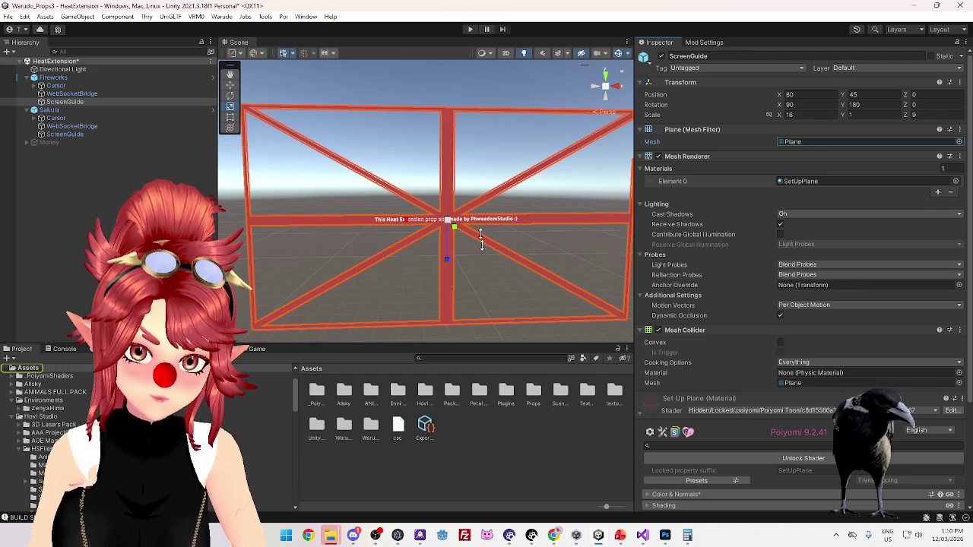
- Reselect the Sakura ScreenGuide plane and open the Props > HeatExtension folder
{"action": "scroll", "coordinate": [45, 426], "scroll_direction": "down", "scroll_amount": 5}
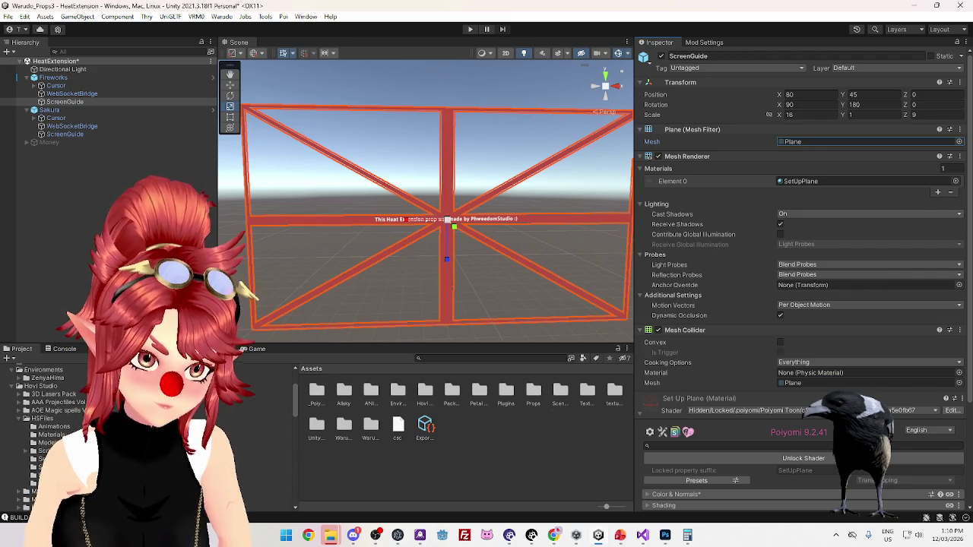
{"action": "left_click", "coordinate": [67, 135]}
{"action": "left_click", "coordinate": [72, 127]}
{"action": "left_click", "coordinate": [65, 134]}
{"action": "scroll", "coordinate": [45, 409], "scroll_direction": "down", "scroll_amount": 5}
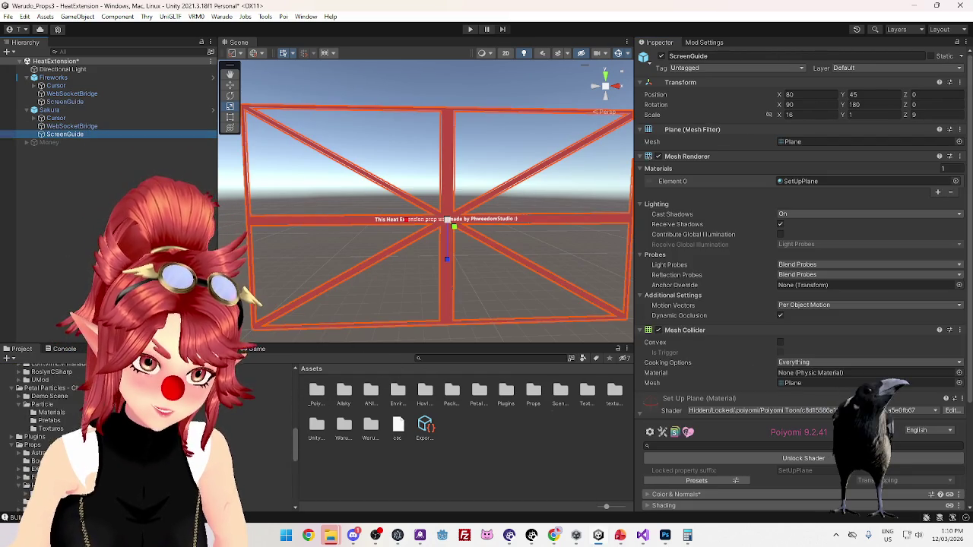
{"action": "scroll", "coordinate": [43, 418], "scroll_direction": "down", "scroll_amount": 4}
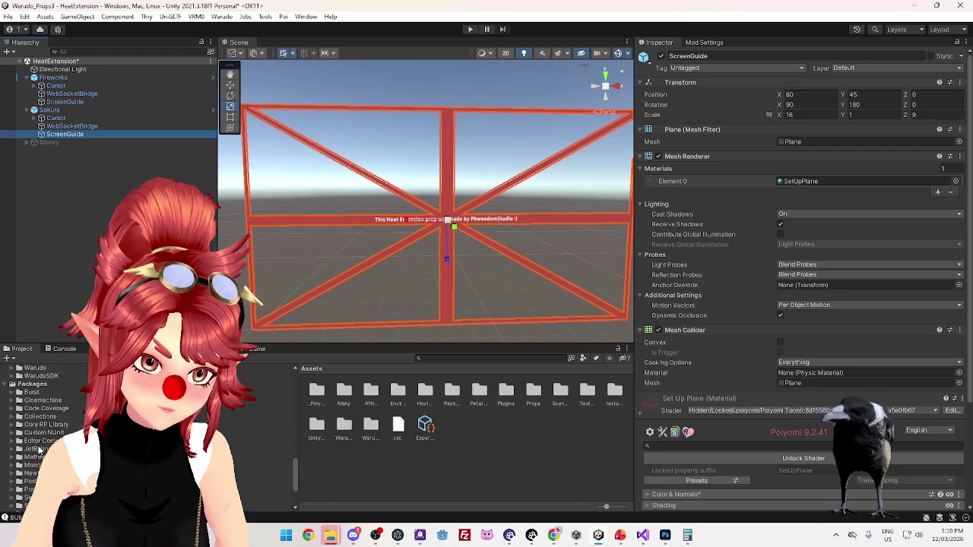
{"action": "scroll", "coordinate": [42, 431], "scroll_direction": "up", "scroll_amount": 3}
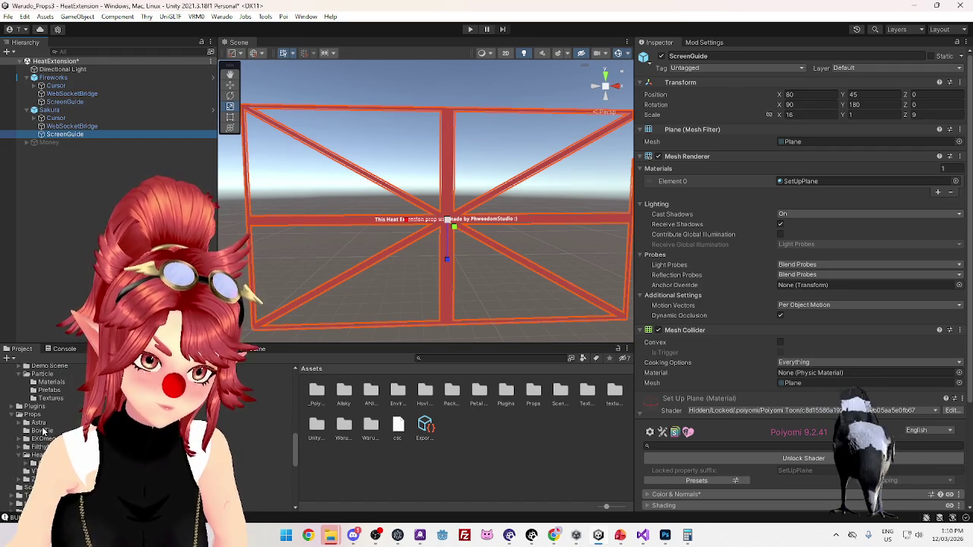
{"action": "left_click", "coordinate": [38, 454]}
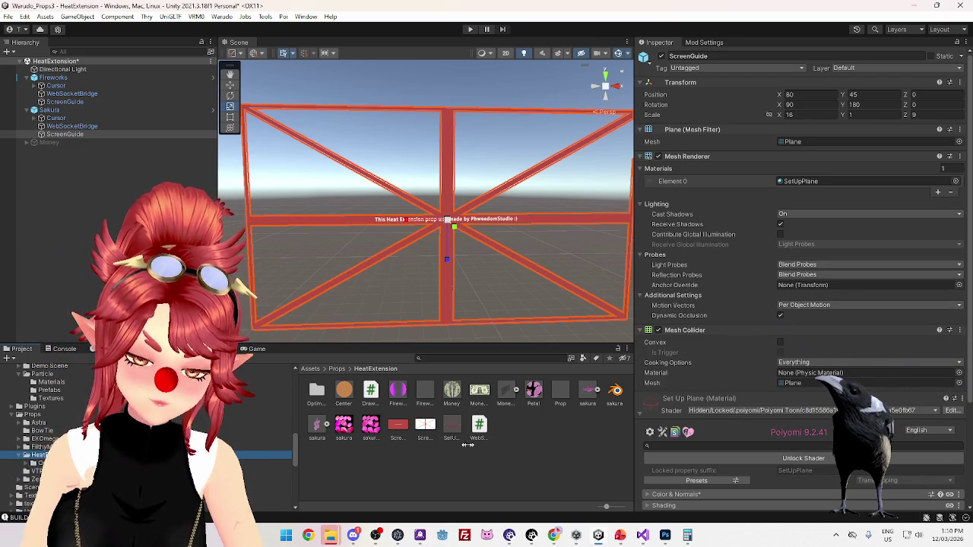
- Inspect the ScreenGuide textures and the SetUpPlane material's colour and main texture settings
{"action": "left_click", "coordinate": [398, 425]}
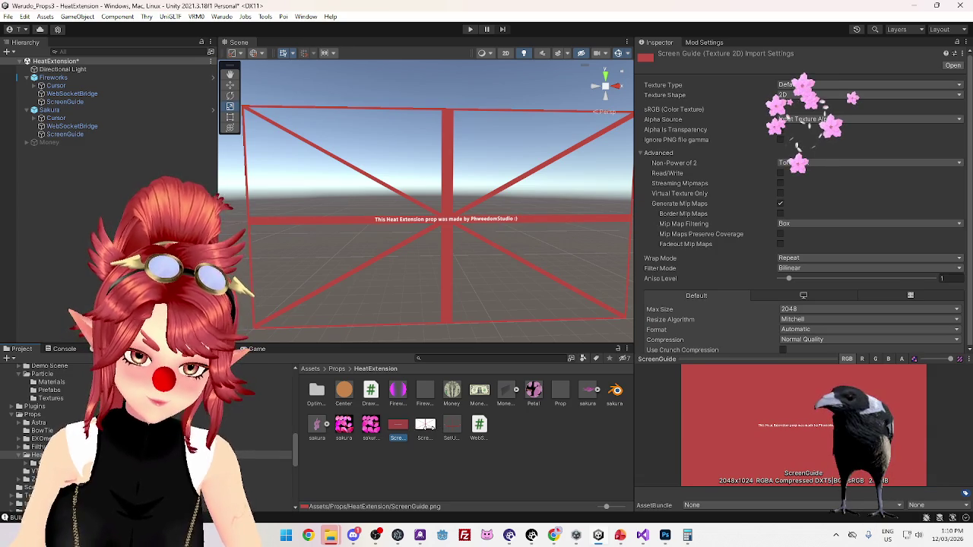
{"action": "left_click", "coordinate": [426, 428]}
{"action": "left_click", "coordinate": [396, 428]}
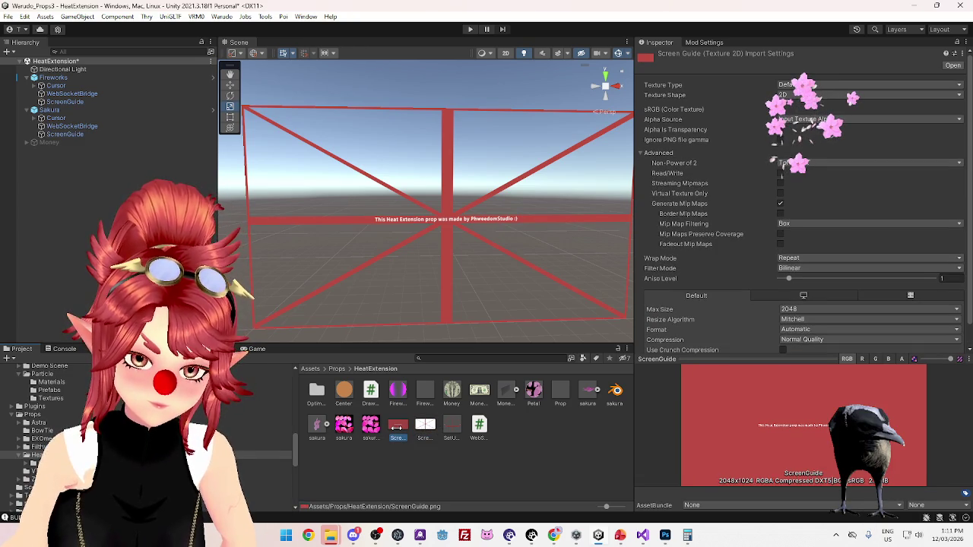
{"action": "left_click", "coordinate": [451, 428]}
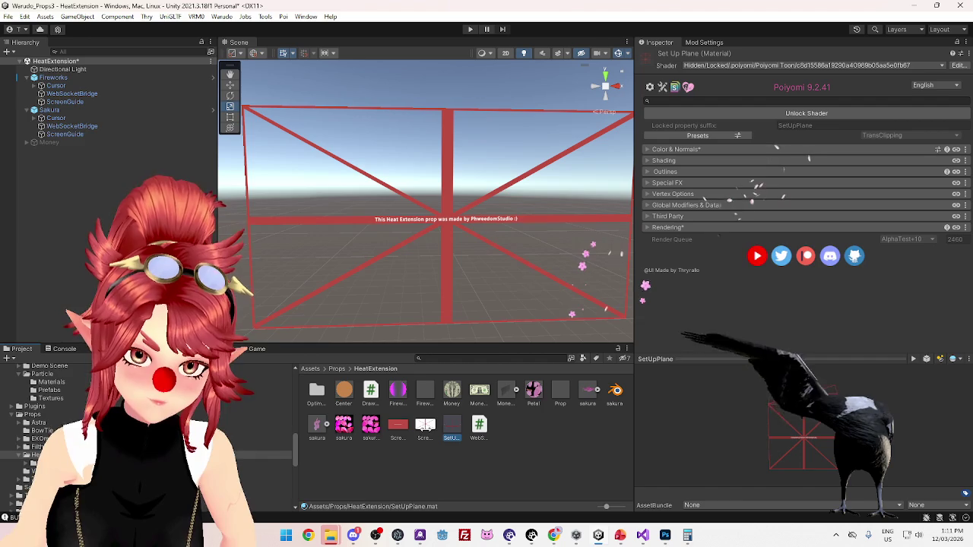
{"action": "left_click", "coordinate": [698, 149]}
{"action": "left_click", "coordinate": [663, 176]}
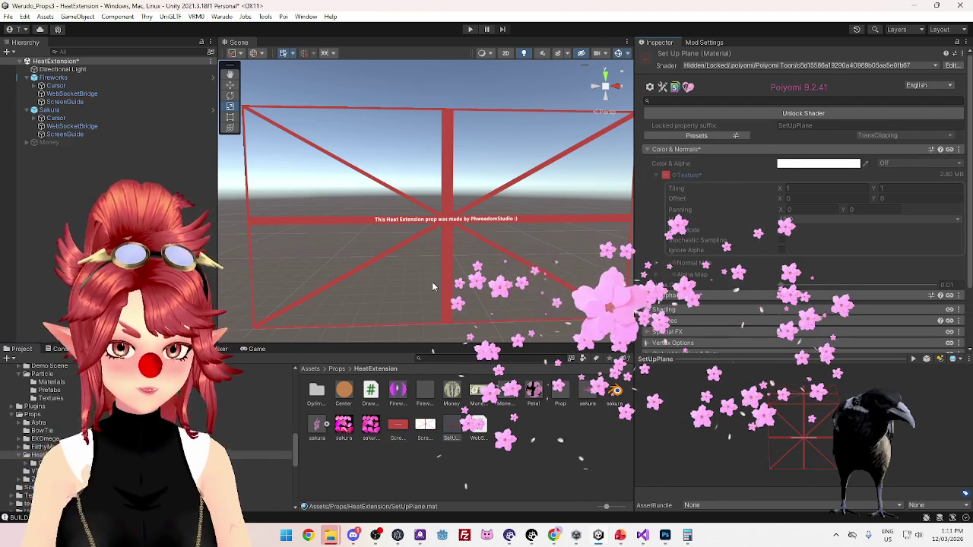
{"action": "left_click", "coordinate": [399, 426]}
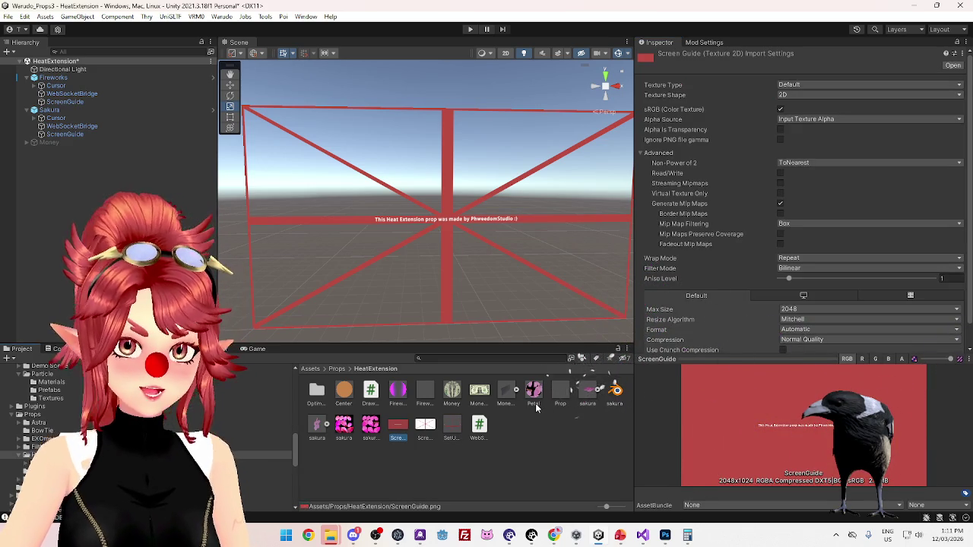
{"action": "left_click", "coordinate": [453, 428]}
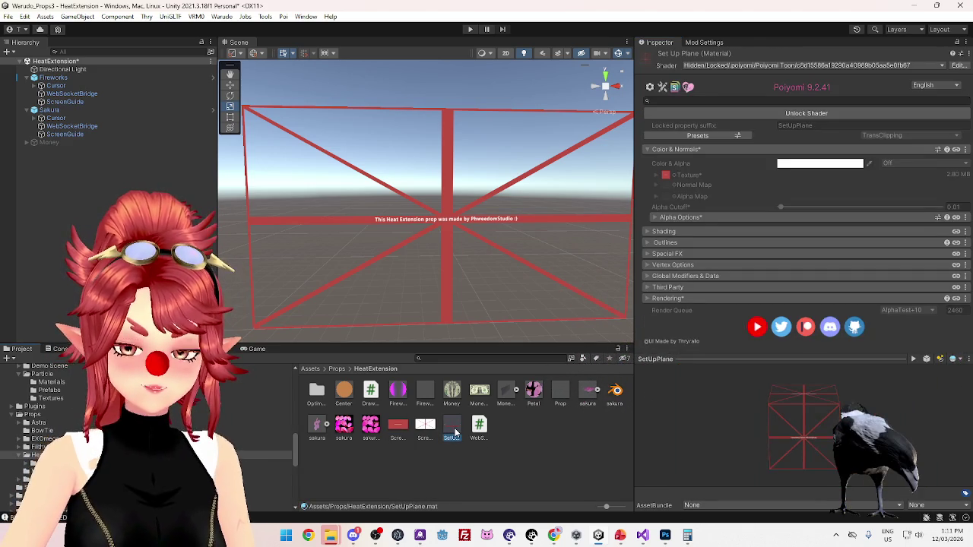
- Unlock the SetUpPlane material's shader and review its main texture and ScreenGuide textures
{"action": "left_click", "coordinate": [745, 118]}
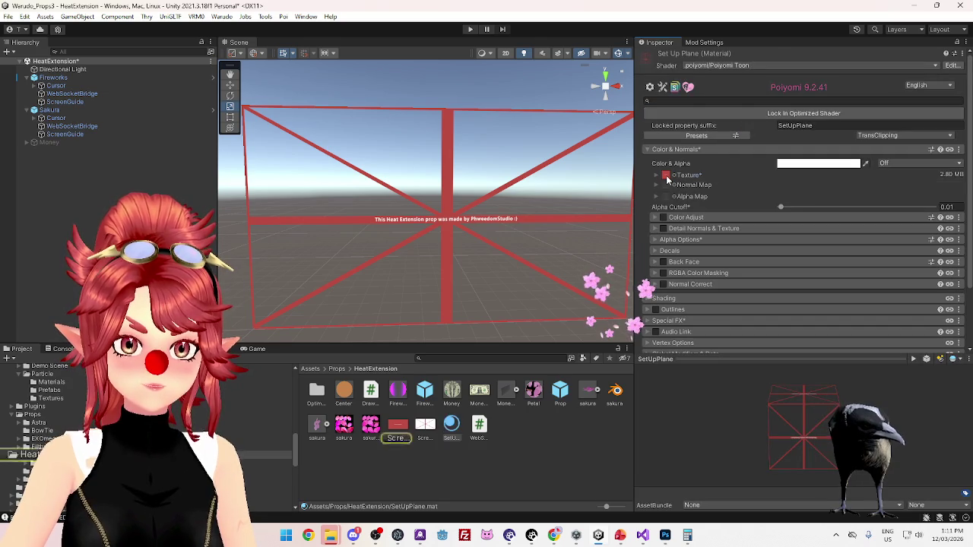
{"action": "left_click", "coordinate": [665, 176]}
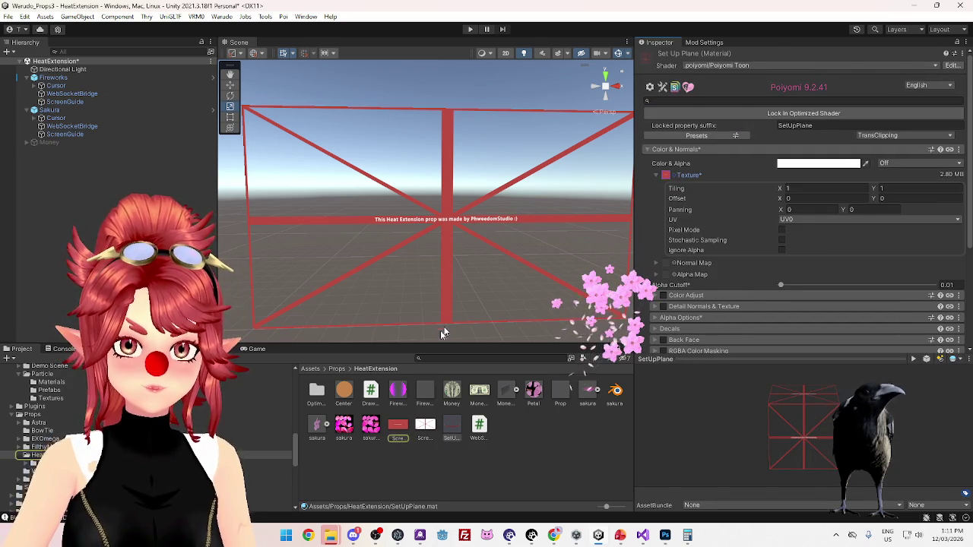
{"action": "left_click", "coordinate": [397, 427]}
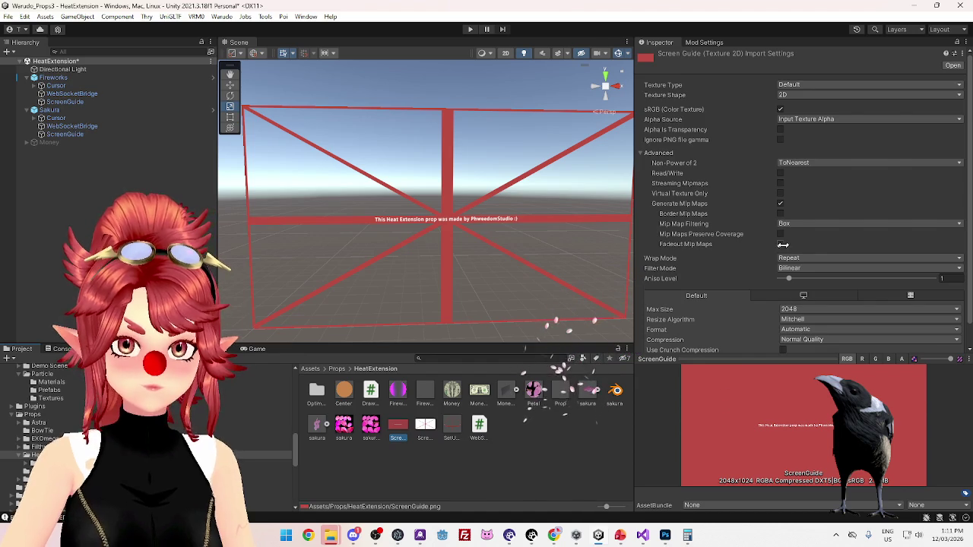
{"action": "scroll", "coordinate": [760, 281], "scroll_direction": "down", "scroll_amount": 1}
{"action": "scroll", "coordinate": [769, 255], "scroll_direction": "up", "scroll_amount": 1}
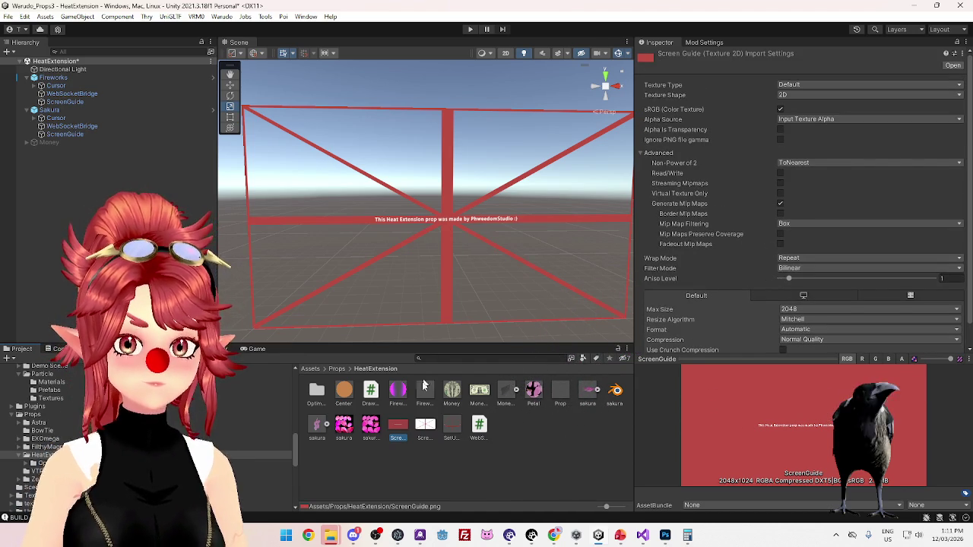
{"action": "left_click", "coordinate": [427, 430]}
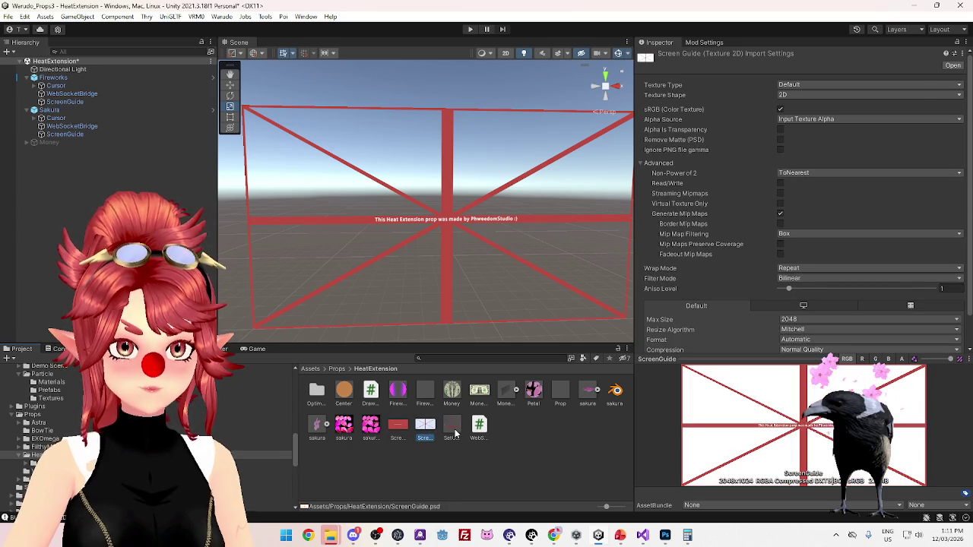
{"action": "left_click", "coordinate": [453, 432]}
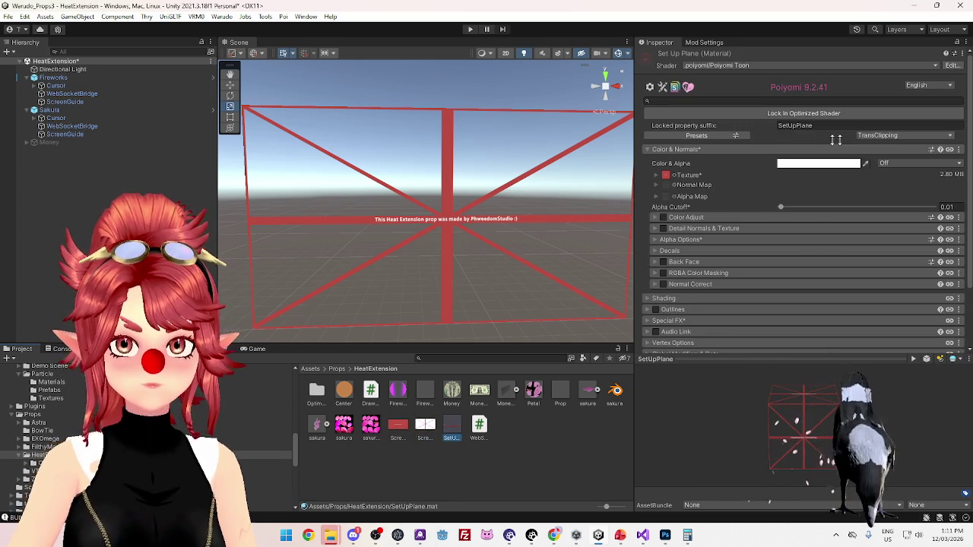
- Lock the SetUpPlane shader in optimized form, then disable the Sakura prop in Warudo
{"action": "left_click", "coordinate": [751, 112]}
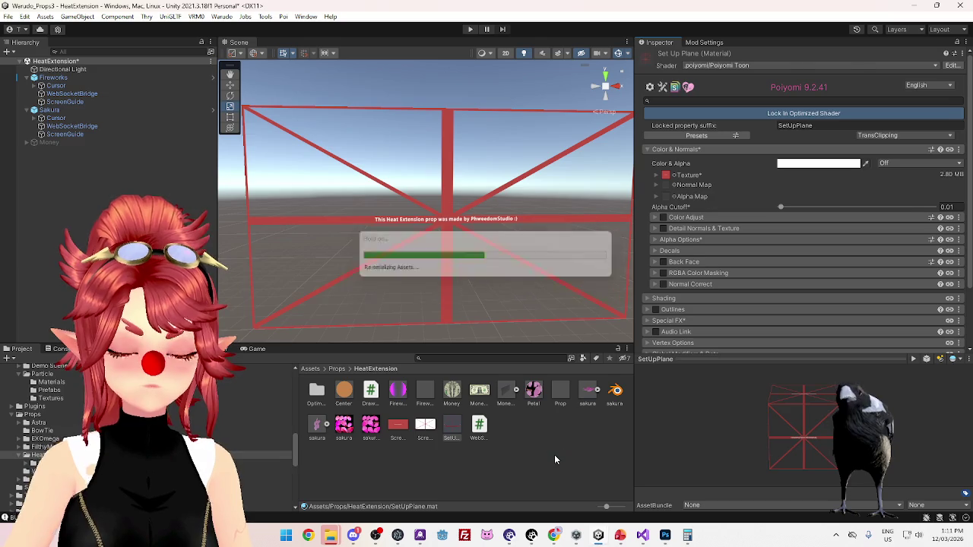
{"action": "left_click", "coordinate": [588, 535]}
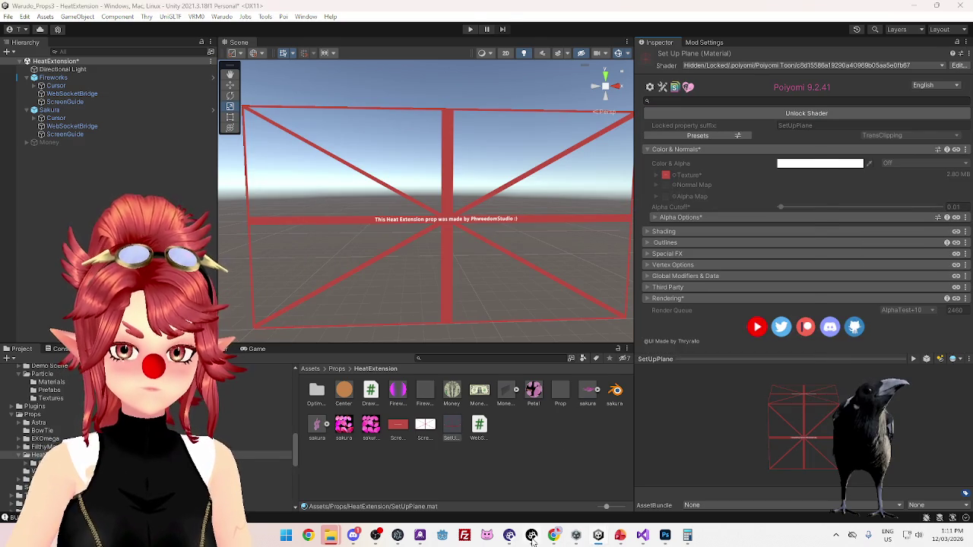
{"action": "left_click", "coordinate": [388, 155]}
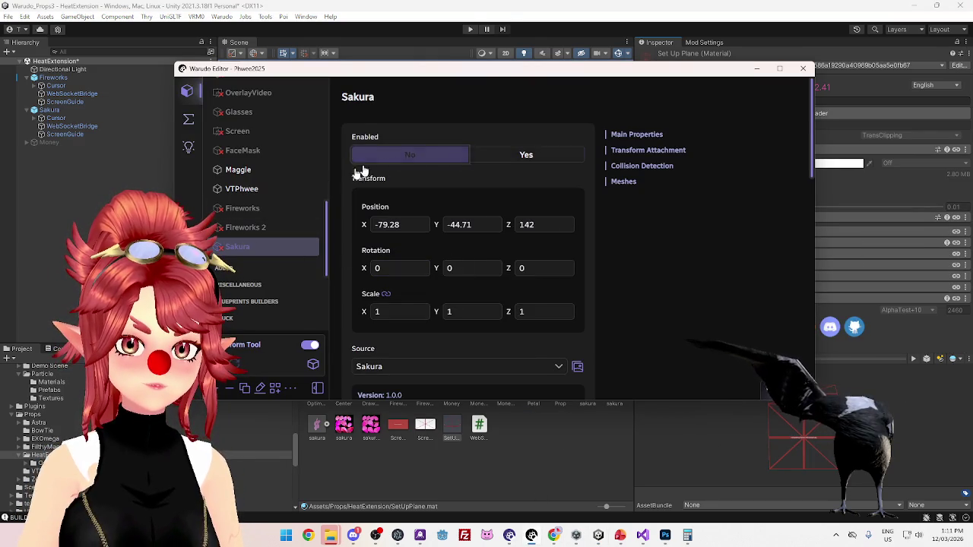
- Enable the Fireworks prop, toggle its ScreenGuide visibility Yes then No, and disable it again
{"action": "left_click", "coordinate": [258, 210]}
{"action": "left_click", "coordinate": [507, 109]}
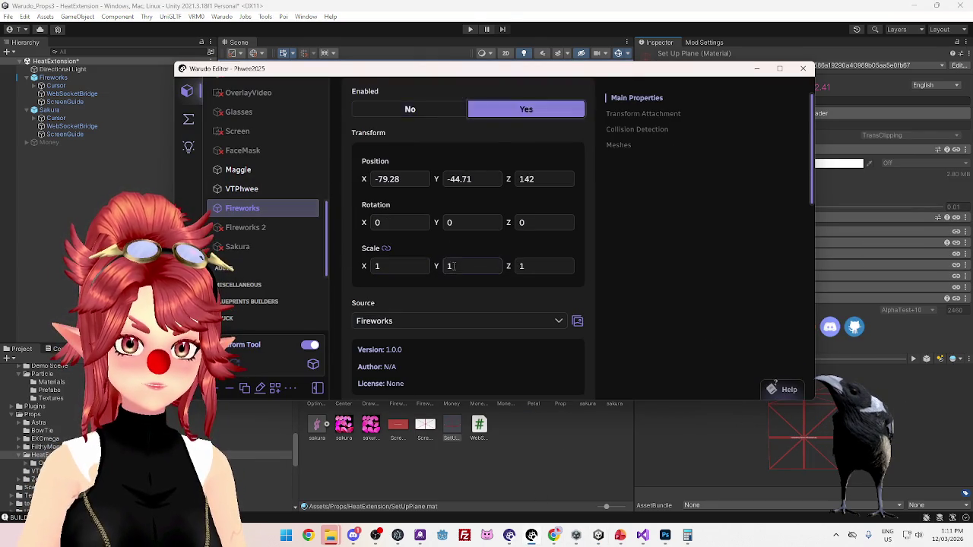
{"action": "scroll", "coordinate": [445, 290], "scroll_direction": "down", "scroll_amount": 10}
{"action": "left_click", "coordinate": [395, 358]}
{"action": "scroll", "coordinate": [424, 331], "scroll_direction": "down", "scroll_amount": 2}
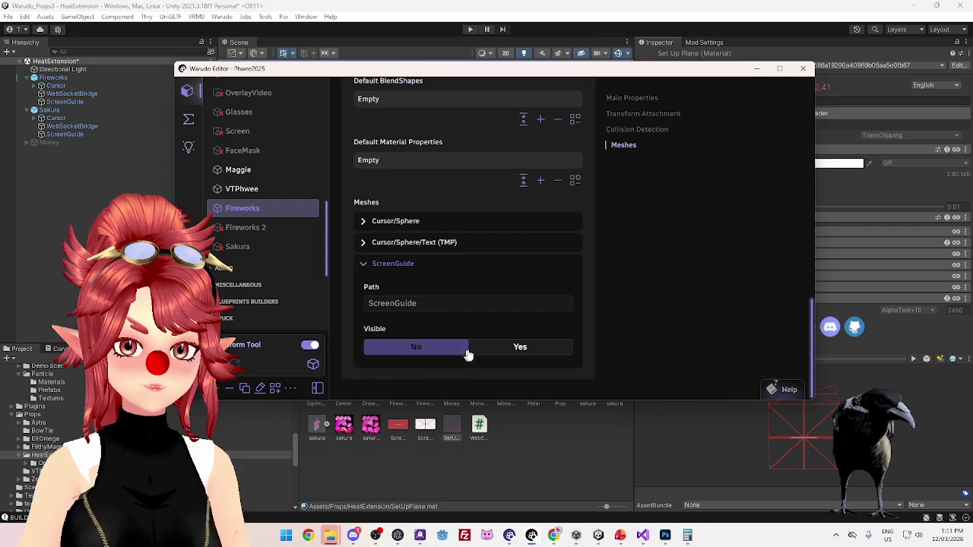
{"action": "left_click", "coordinate": [494, 348]}
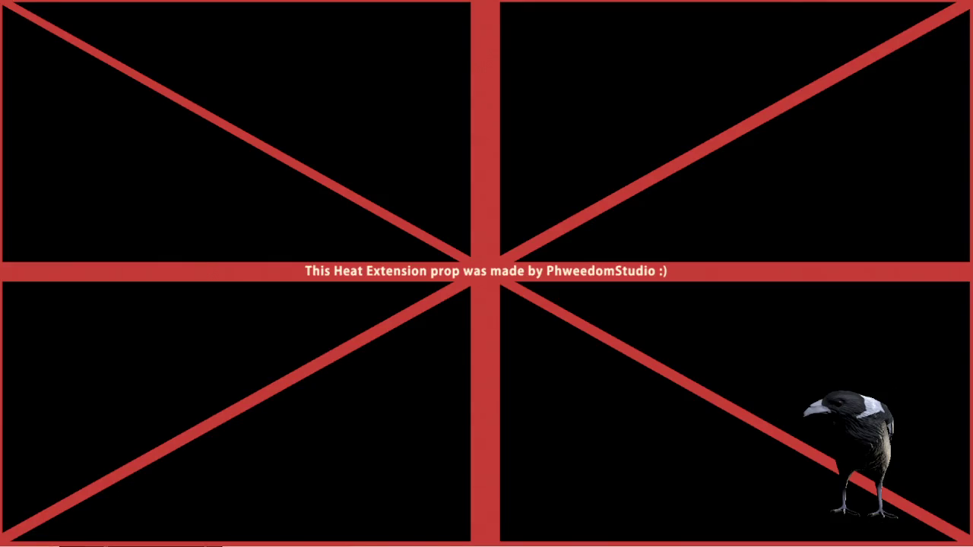
{"action": "left_click", "coordinate": [410, 347]}
{"action": "scroll", "coordinate": [445, 243], "scroll_direction": "up", "scroll_amount": 12}
{"action": "left_click", "coordinate": [414, 155]}
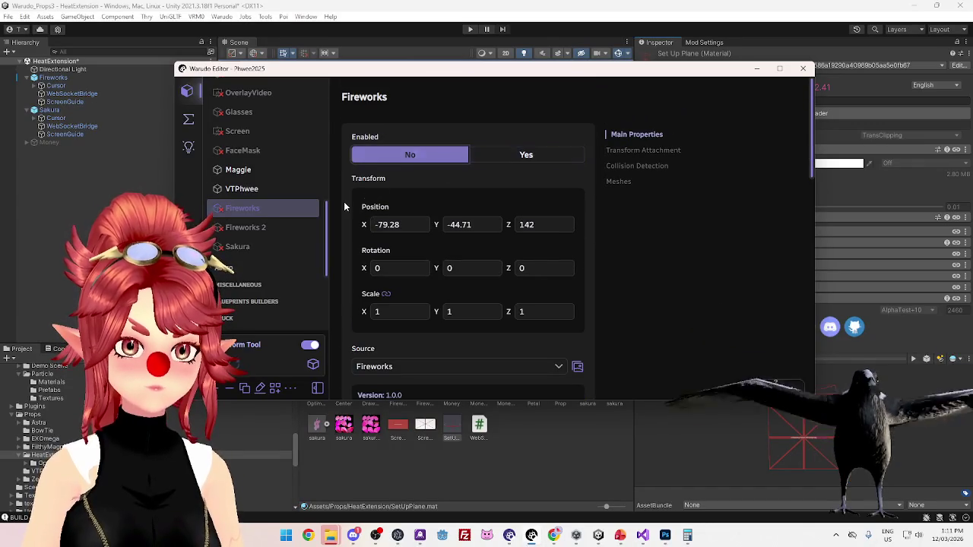
- Briefly enable Fireworks 2, switch it off, then enable the Sakura prop
{"action": "left_click", "coordinate": [278, 227]}
{"action": "left_click", "coordinate": [510, 97]}
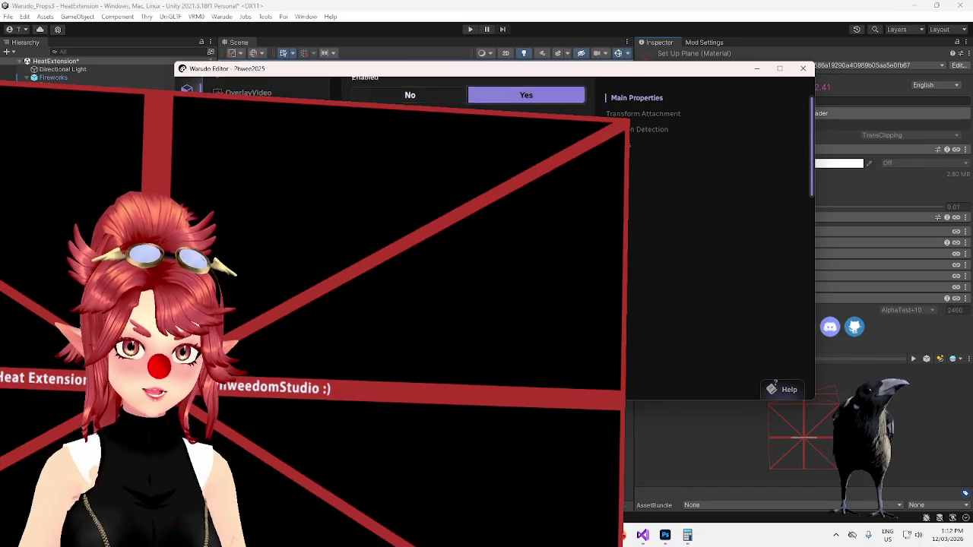
{"action": "scroll", "coordinate": [494, 228], "scroll_direction": "up", "scroll_amount": 3}
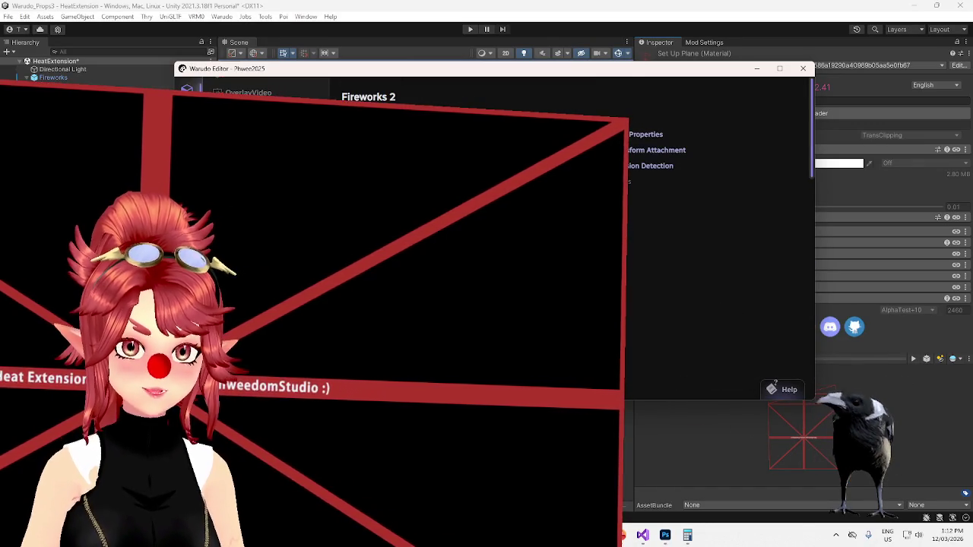
{"action": "left_click", "coordinate": [410, 154]}
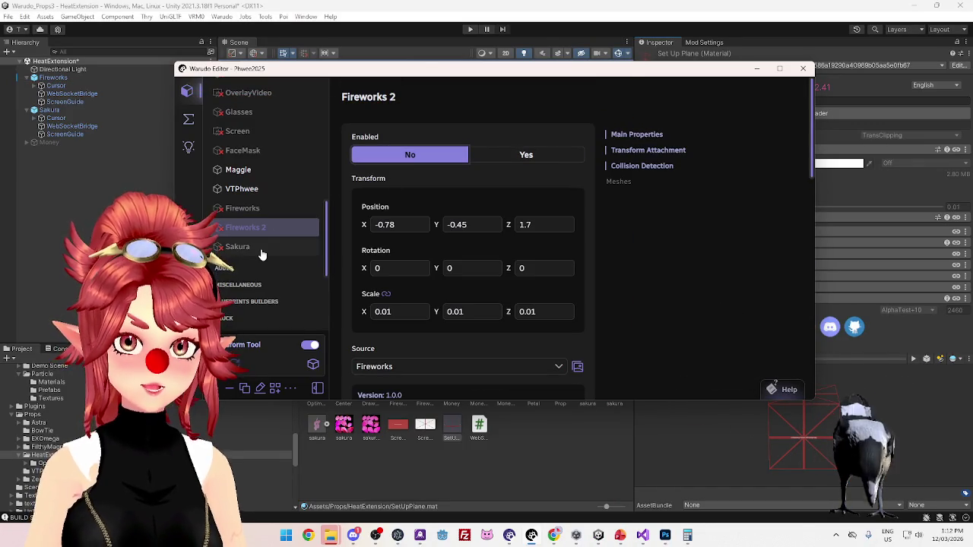
{"action": "left_click", "coordinate": [261, 251]}
{"action": "scroll", "coordinate": [500, 196], "scroll_direction": "up", "scroll_amount": 3}
{"action": "left_click", "coordinate": [501, 157]}
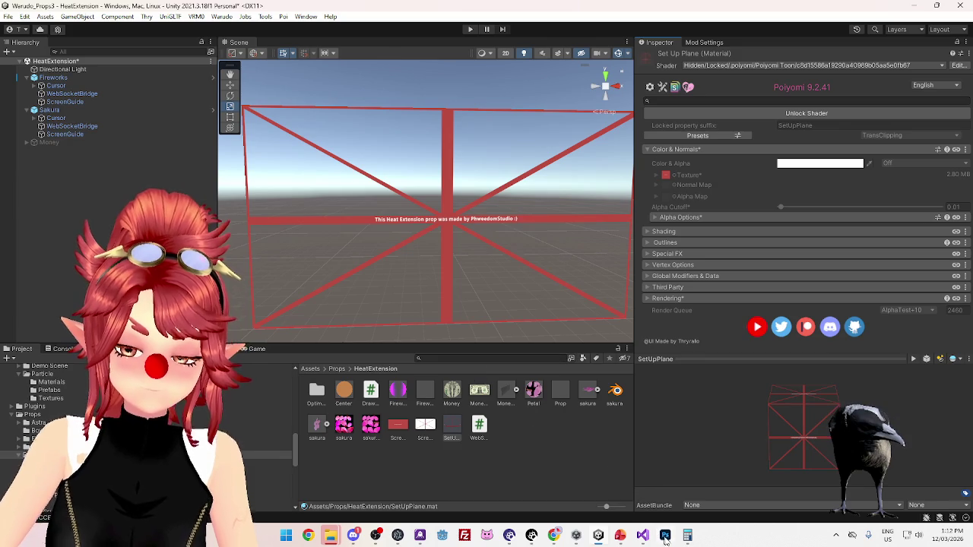
- Back in Unity, unpack the Sakura prefab via Prefab > Unpack in the Hierarchy
{"action": "left_click", "coordinate": [665, 539]}
{"action": "left_click", "coordinate": [665, 538]}
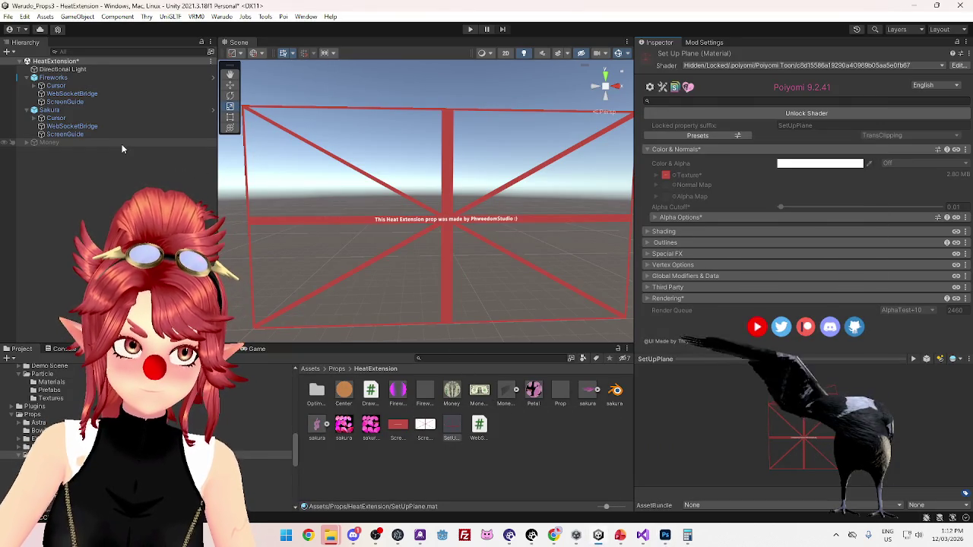
{"action": "left_click", "coordinate": [50, 109]}
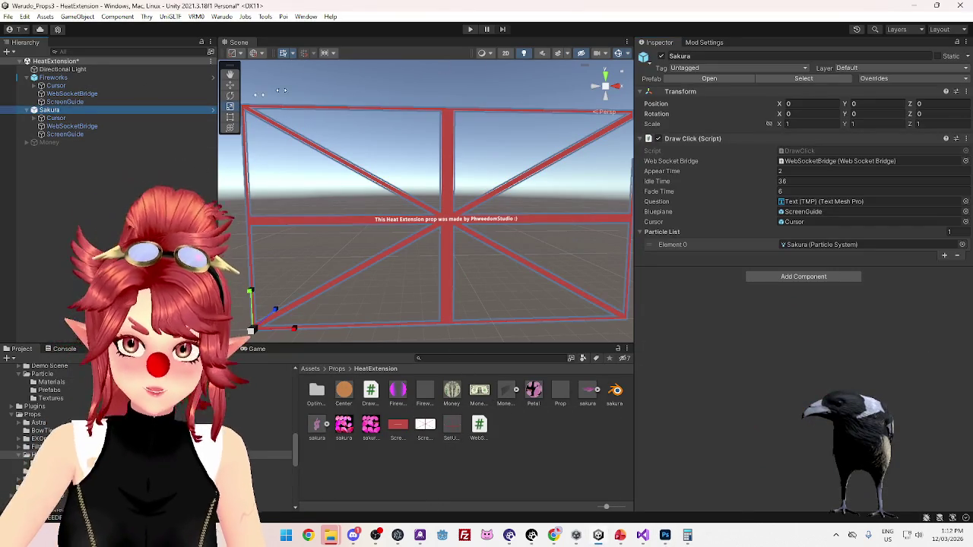
{"action": "right_click", "coordinate": [110, 111]}
{"action": "mouse_move", "coordinate": [190, 237]}
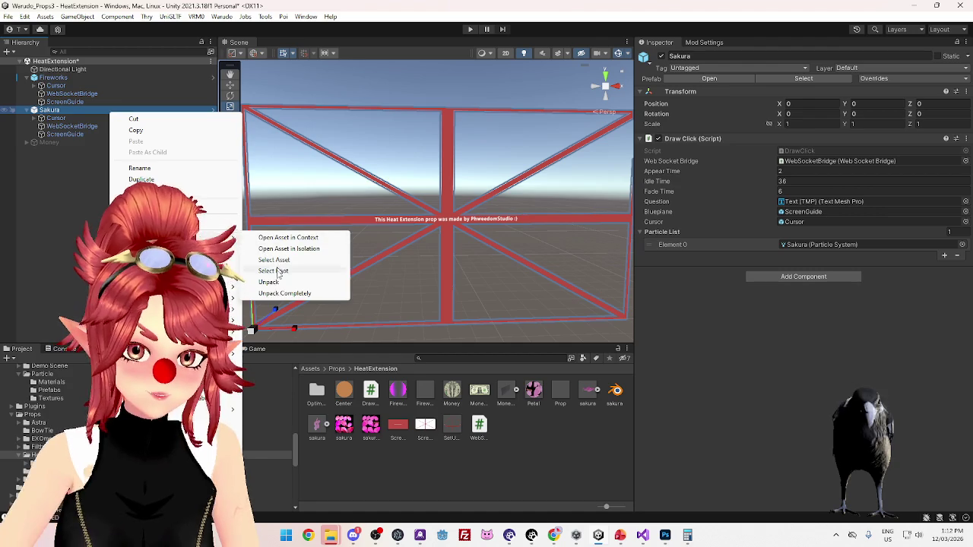
{"action": "left_click", "coordinate": [285, 294]}
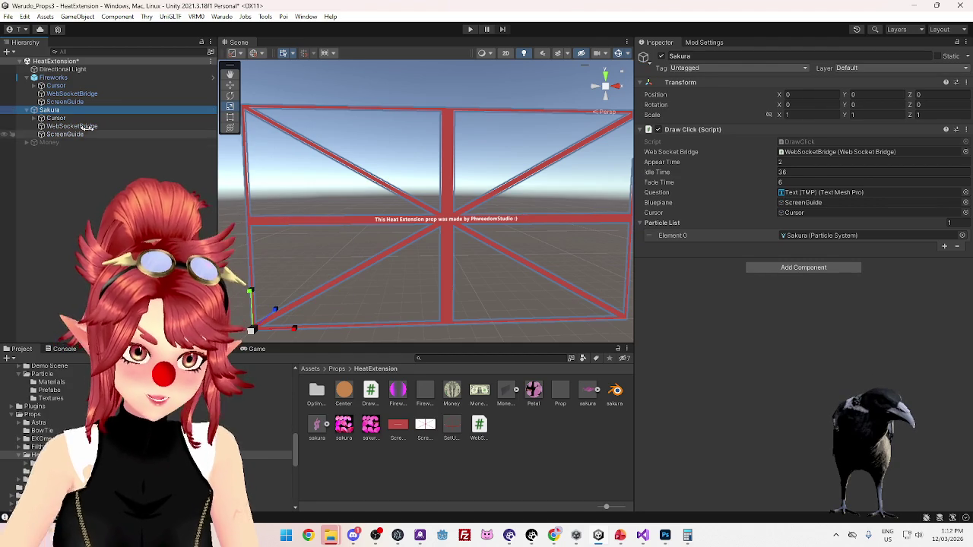
- Select Sakura's particle system under Cursor, preview the pink petals in play mode, then stop
{"action": "left_click", "coordinate": [32, 118]}
{"action": "left_click", "coordinate": [63, 133]}
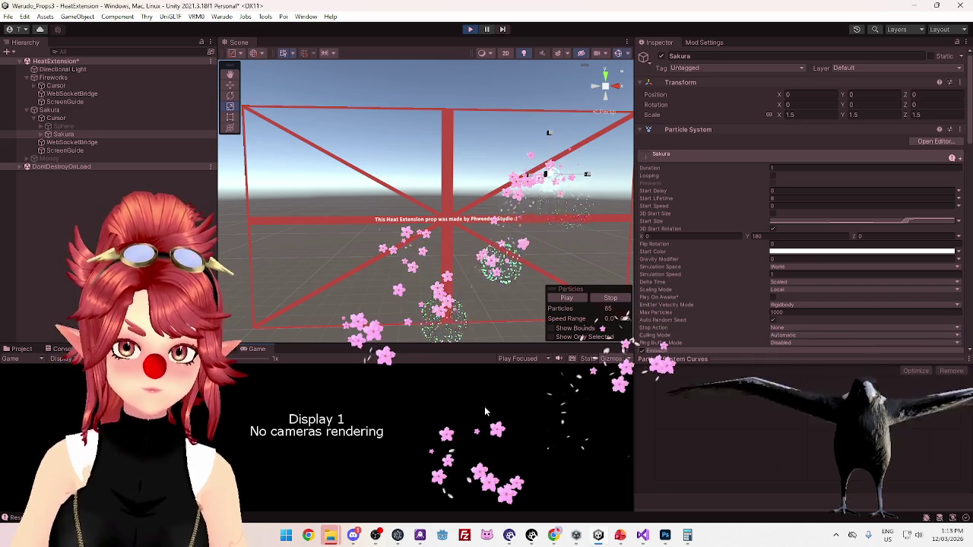
{"action": "left_click", "coordinate": [472, 30]}
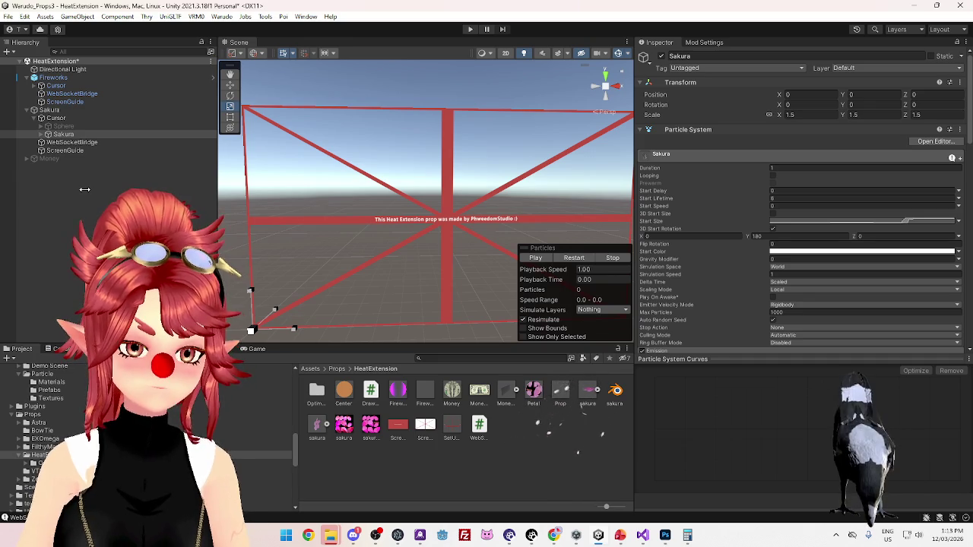
{"action": "left_click", "coordinate": [64, 150]}
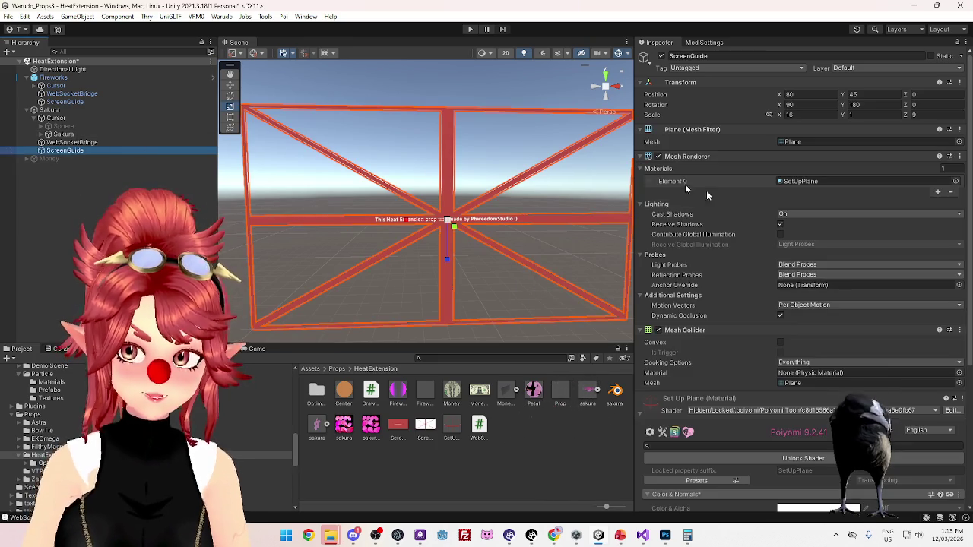
{"action": "left_click", "coordinate": [804, 181]}
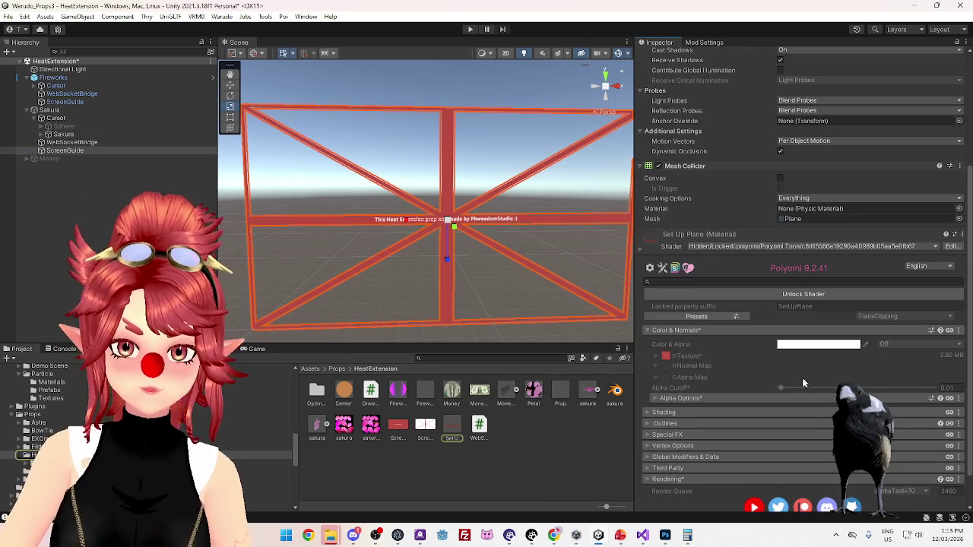
{"action": "scroll", "coordinate": [796, 369], "scroll_direction": "up", "scroll_amount": 5}
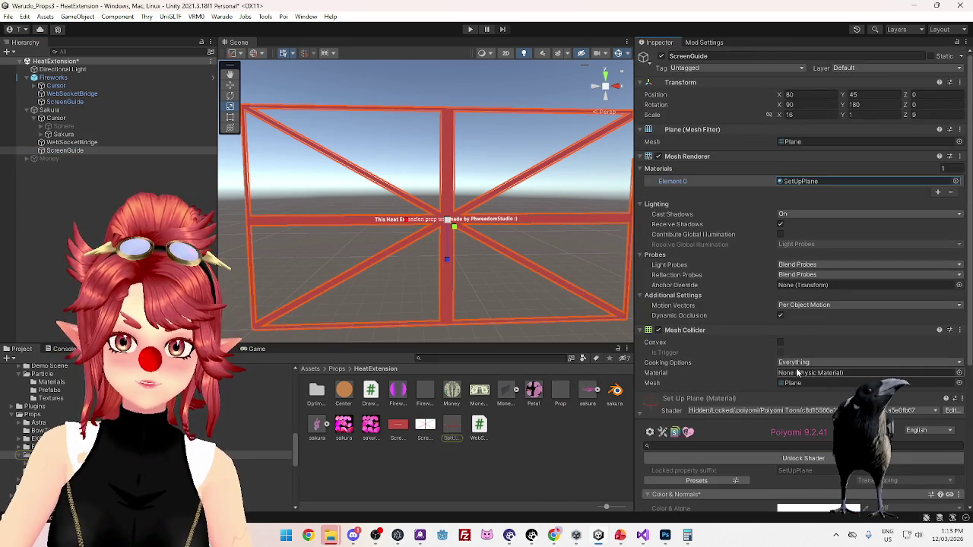
{"action": "scroll", "coordinate": [797, 372], "scroll_direction": "down", "scroll_amount": 4}
{"action": "scroll", "coordinate": [797, 373], "scroll_direction": "up", "scroll_amount": 3}
{"action": "scroll", "coordinate": [796, 365], "scroll_direction": "down", "scroll_amount": 5}
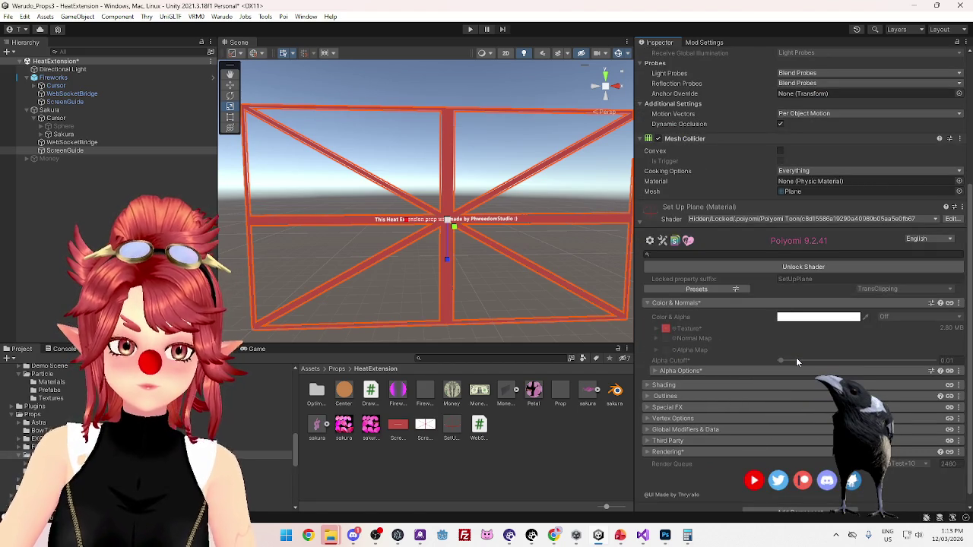
{"action": "scroll", "coordinate": [795, 356], "scroll_direction": "up", "scroll_amount": 4}
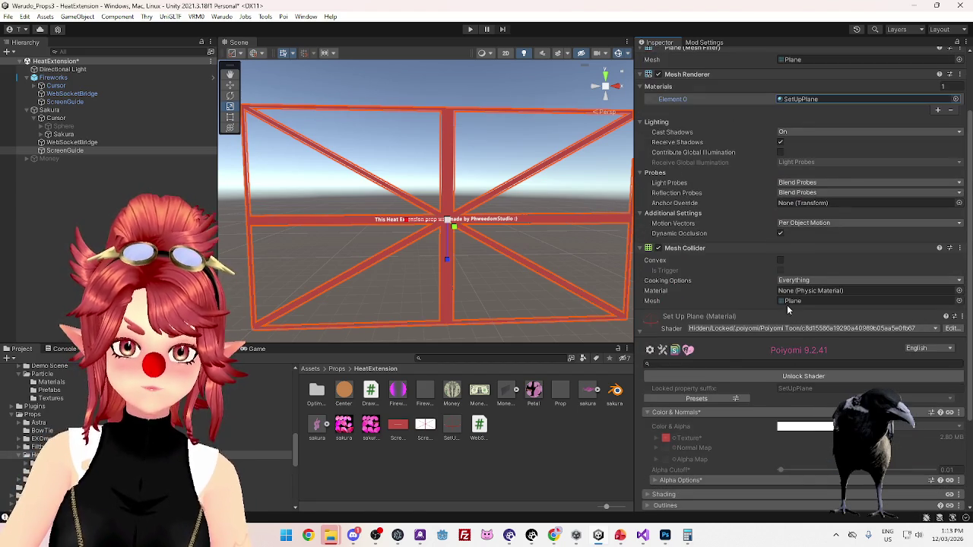
{"action": "left_click", "coordinate": [795, 302]}
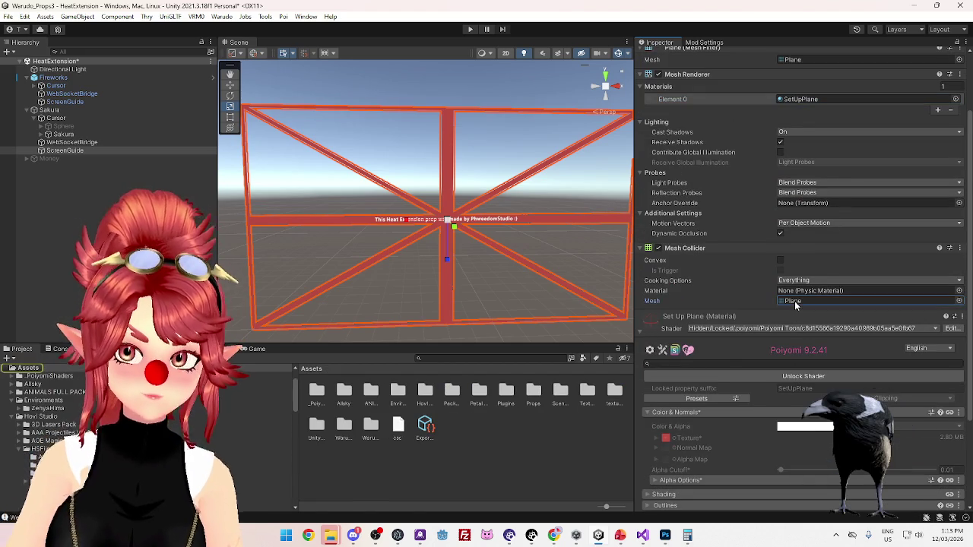
{"action": "scroll", "coordinate": [794, 301], "scroll_direction": "up", "scroll_amount": 3}
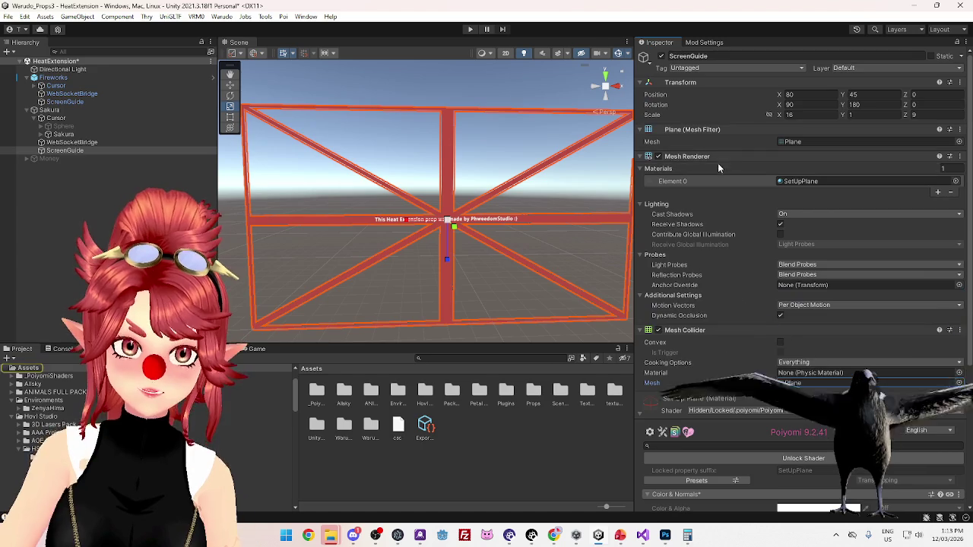
{"action": "left_click", "coordinate": [795, 142]}
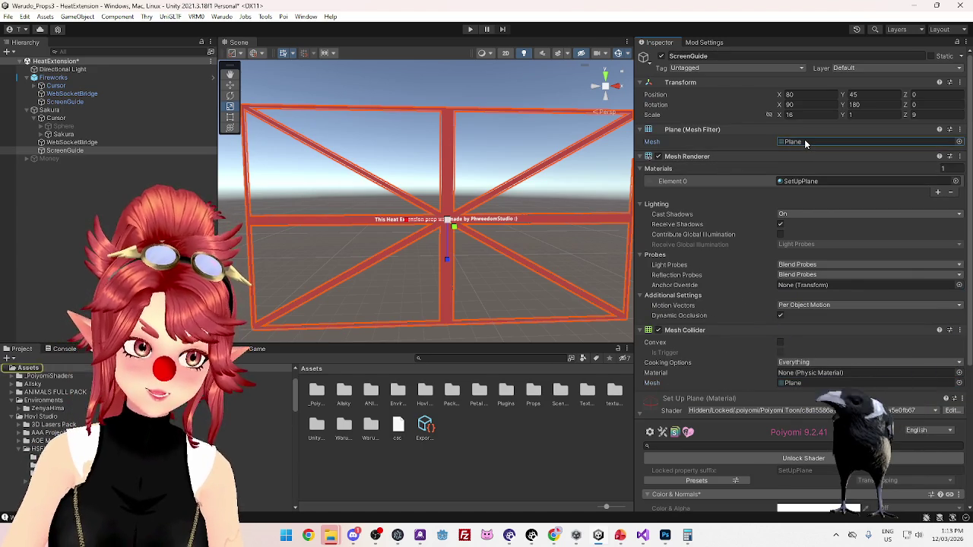
{"action": "left_click", "coordinate": [961, 144]}
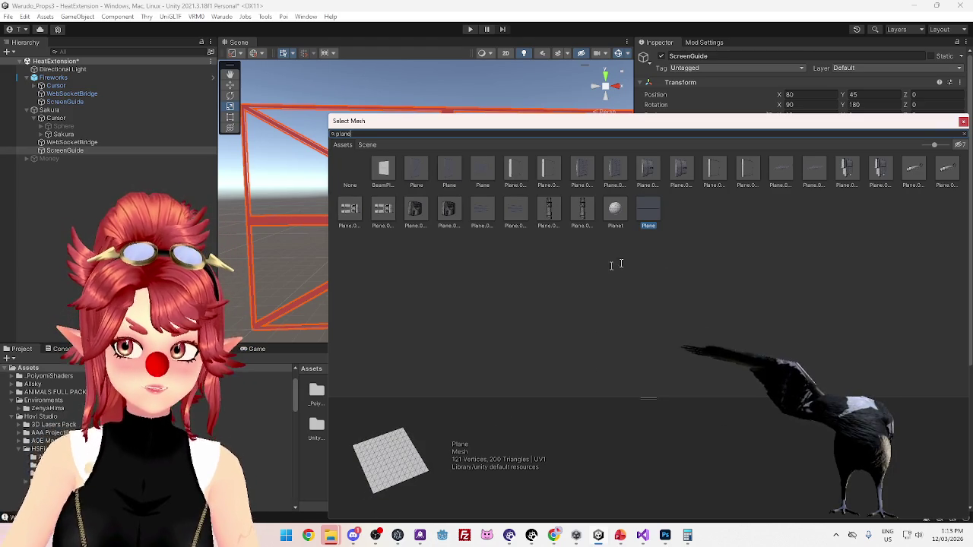
{"action": "mouse_move", "coordinate": [751, 127]}
{"action": "left_mouse_down"}
{"action": "mouse_move", "coordinate": [708, 219]}
{"action": "mouse_move", "coordinate": [520, 109]}
{"action": "left_mouse_up"}
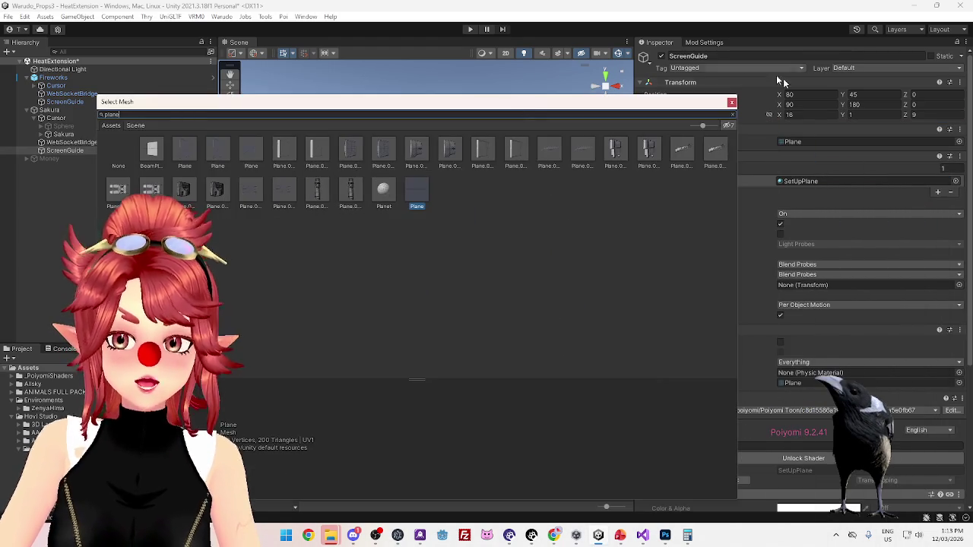
{"action": "left_click", "coordinate": [732, 103]}
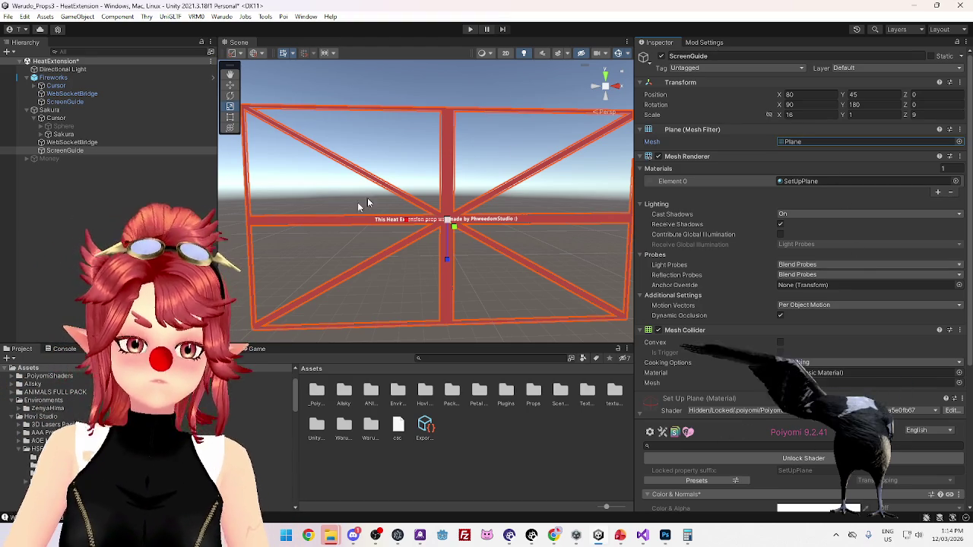
{"action": "left_click", "coordinate": [80, 143]}
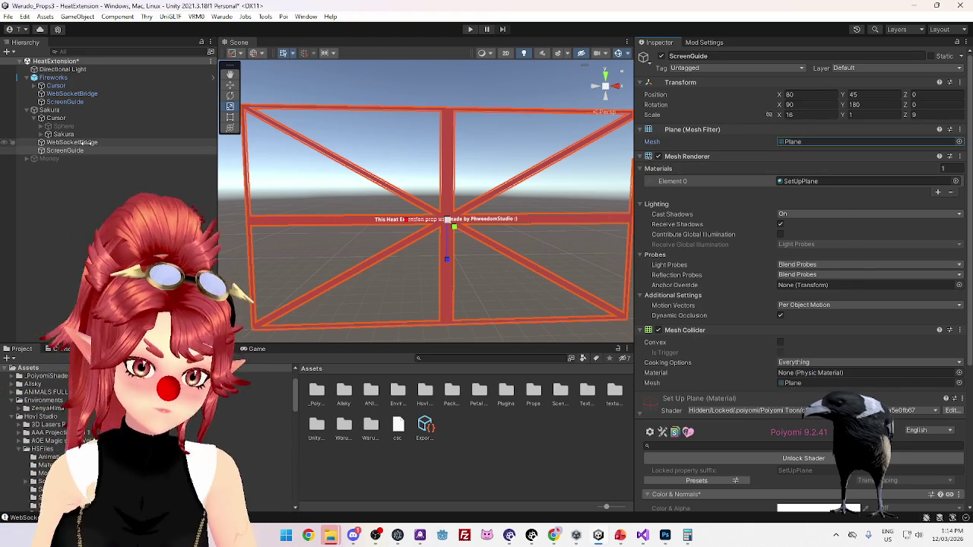
- Inspect Sakura's ScreenGuide, WebSocketBridge and particle system, ending on the Sakura parent
{"action": "left_click", "coordinate": [69, 150]}
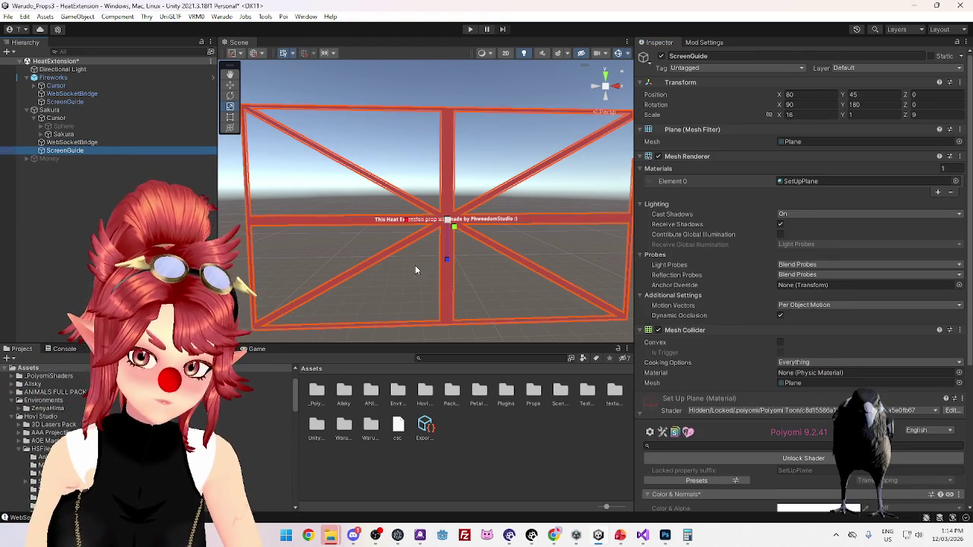
{"action": "scroll", "coordinate": [415, 269], "scroll_direction": "down", "scroll_amount": 4}
{"action": "mouse_move", "coordinate": [400, 259]}
{"action": "left_mouse_down"}
{"action": "mouse_move", "coordinate": [419, 243]}
{"action": "mouse_move", "coordinate": [408, 257]}
{"action": "left_mouse_up"}
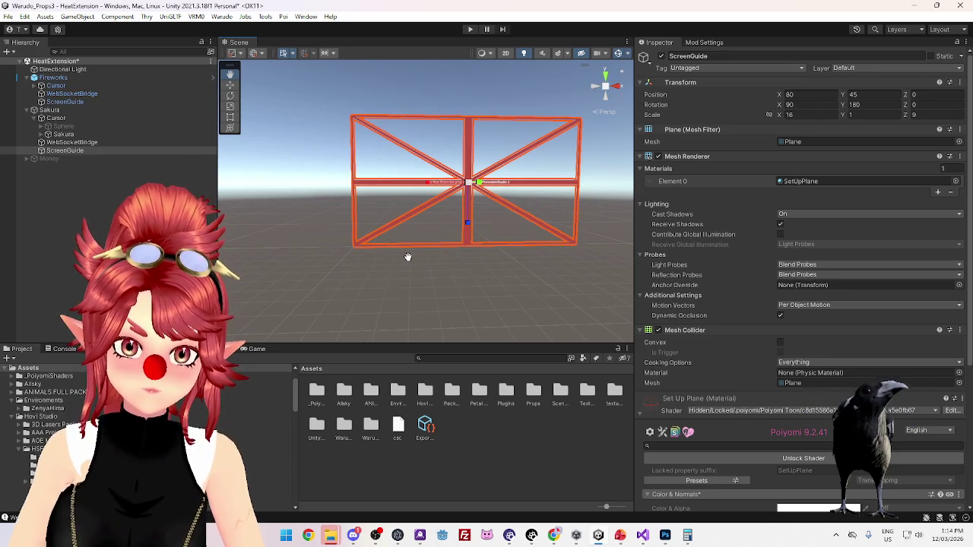
{"action": "left_click", "coordinate": [91, 143]}
{"action": "left_click", "coordinate": [107, 134]}
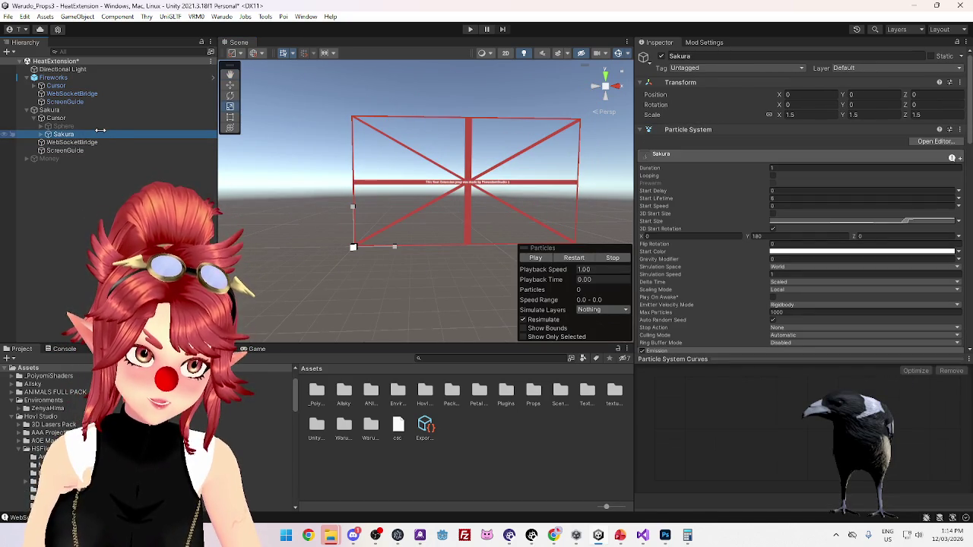
{"action": "left_click", "coordinate": [51, 110]}
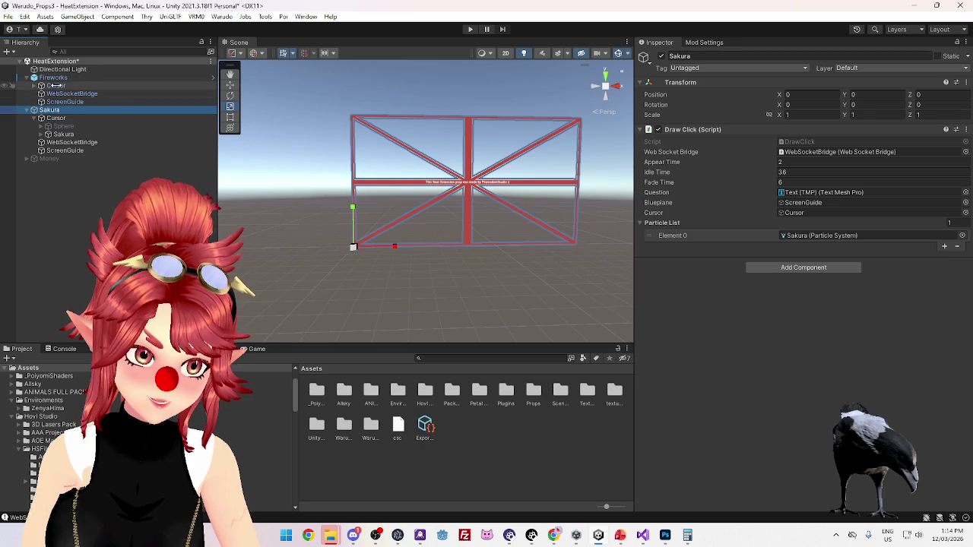
- Collapse Fireworks and unused Project folders, open Props/HeatExtension, and ping the Blueprint ScreenGuide
{"action": "left_click", "coordinate": [28, 78]}
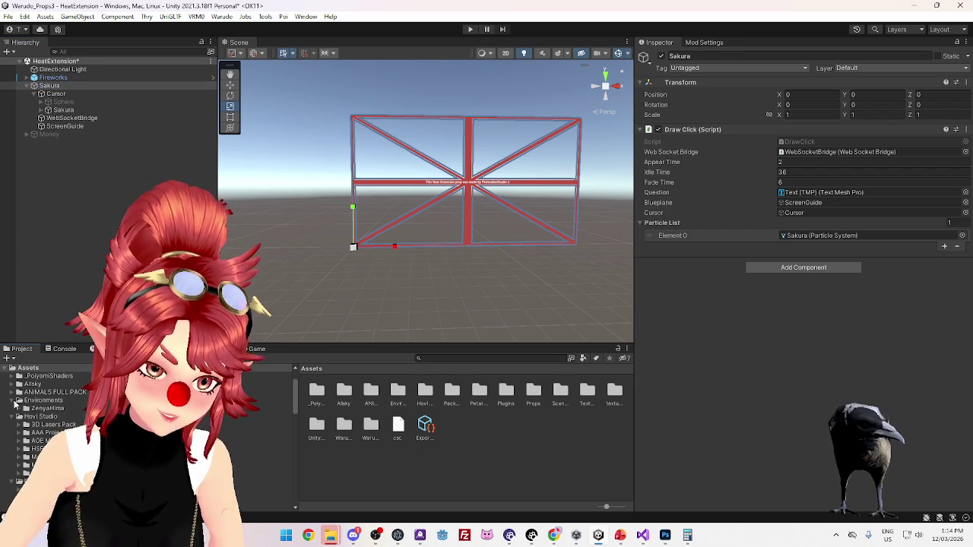
{"action": "left_click", "coordinate": [18, 400]}
{"action": "left_click", "coordinate": [19, 408]}
{"action": "left_click", "coordinate": [27, 432]}
{"action": "scroll", "coordinate": [28, 437], "scroll_direction": "down", "scroll_amount": 3}
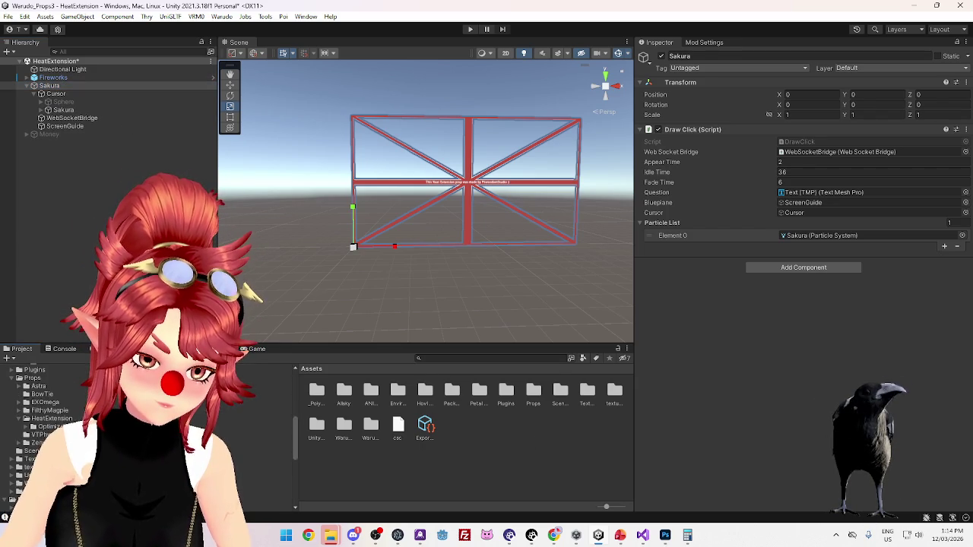
{"action": "left_click", "coordinate": [18, 382]}
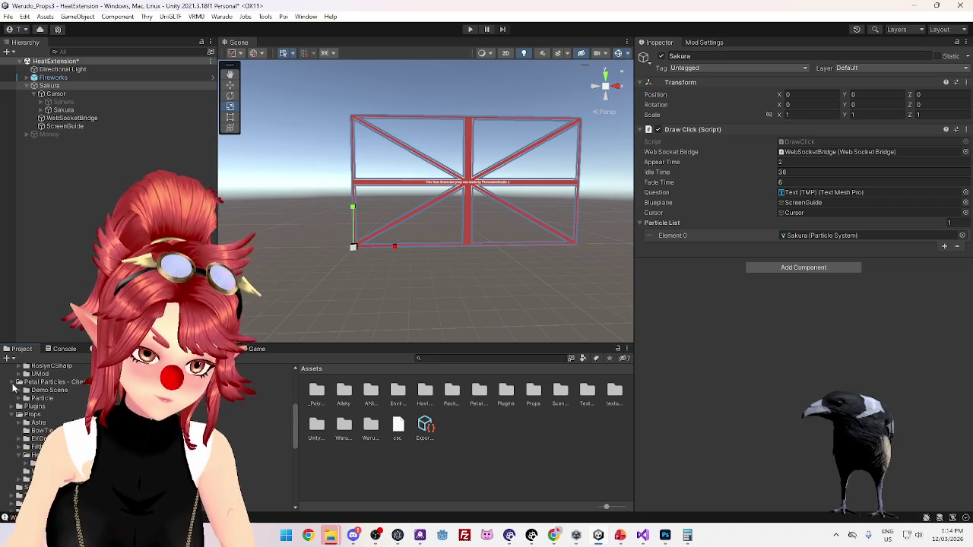
{"action": "left_click", "coordinate": [38, 438]}
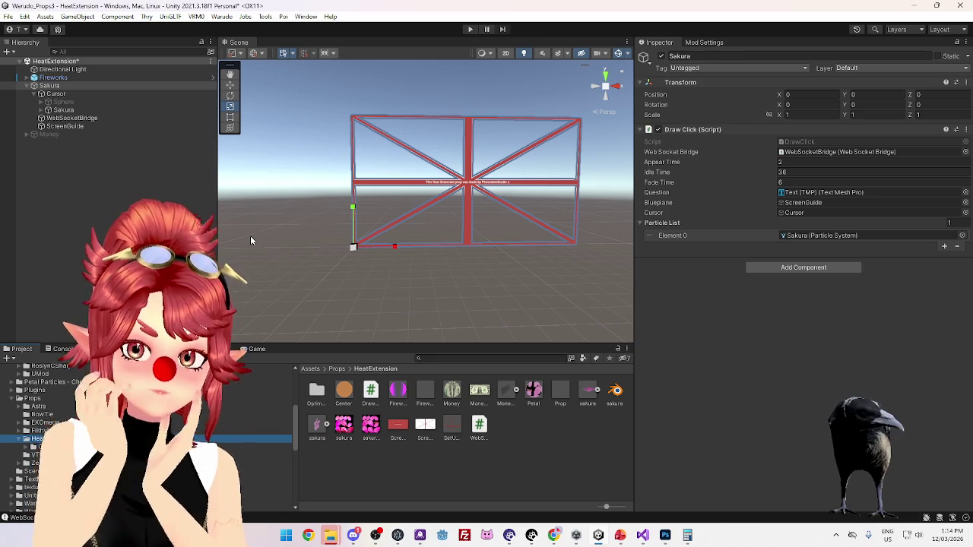
{"action": "left_click", "coordinate": [805, 202]}
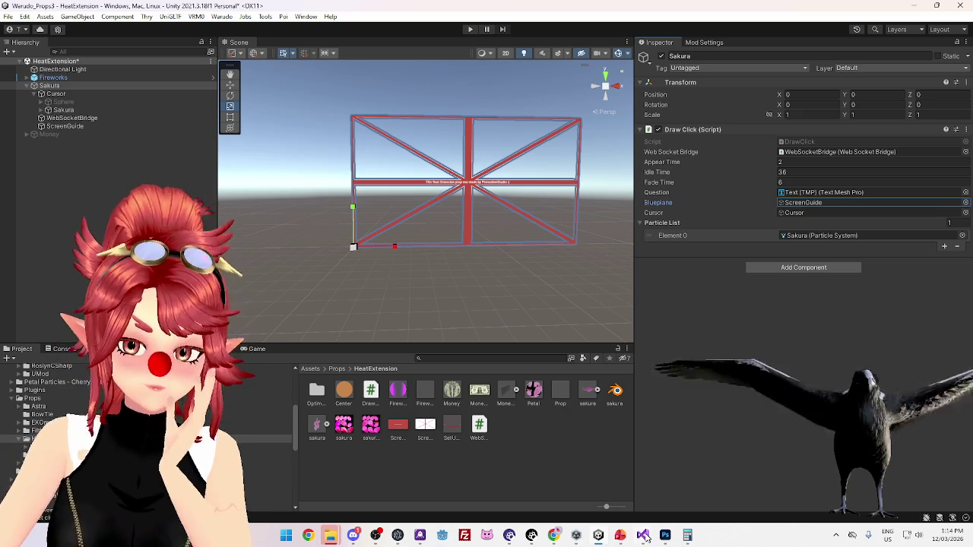
{"action": "left_click", "coordinate": [685, 535]}
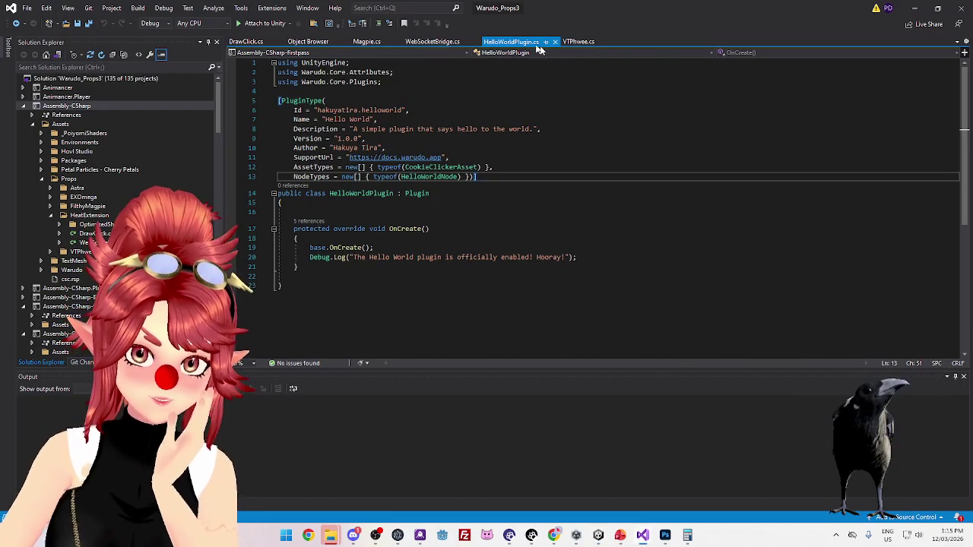
- In DrawClick.cs, examine the Vector2 screen-position calculation and blueplane scale lookup in ClickScreen
{"action": "left_click", "coordinate": [238, 44]}
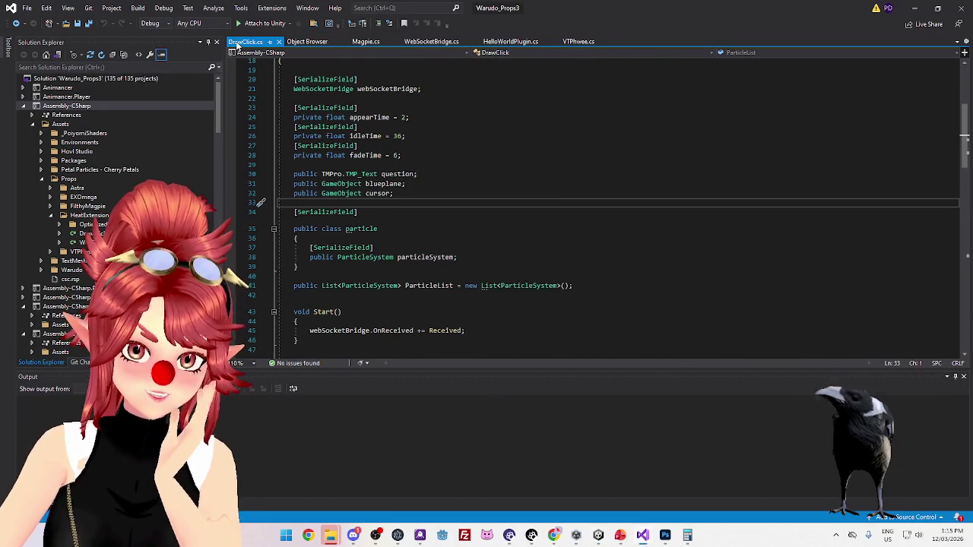
{"action": "scroll", "coordinate": [424, 284], "scroll_direction": "down", "scroll_amount": 7}
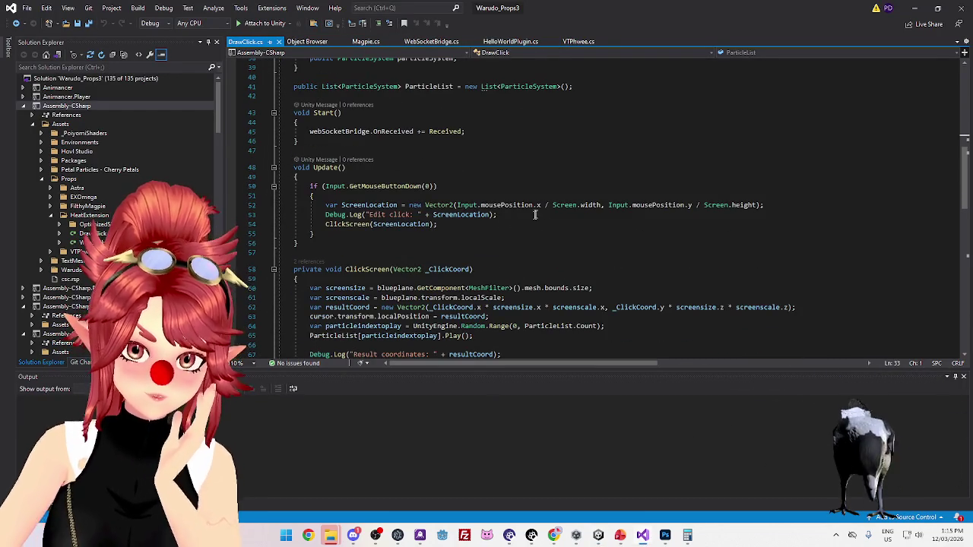
{"action": "mouse_move", "coordinate": [760, 206]}
{"action": "left_mouse_down"}
{"action": "mouse_move", "coordinate": [497, 215]}
{"action": "mouse_move", "coordinate": [413, 206]}
{"action": "left_mouse_up"}
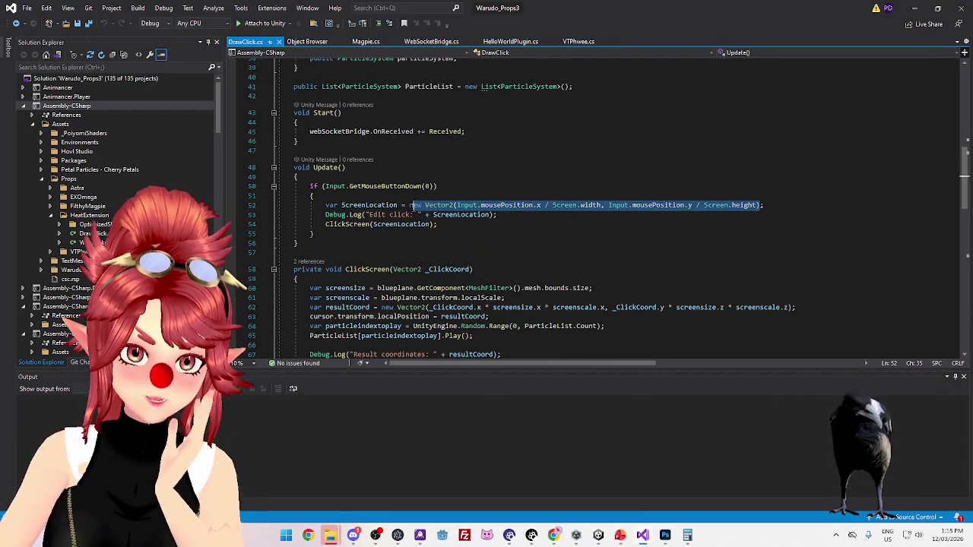
{"action": "left_click", "coordinate": [547, 230]}
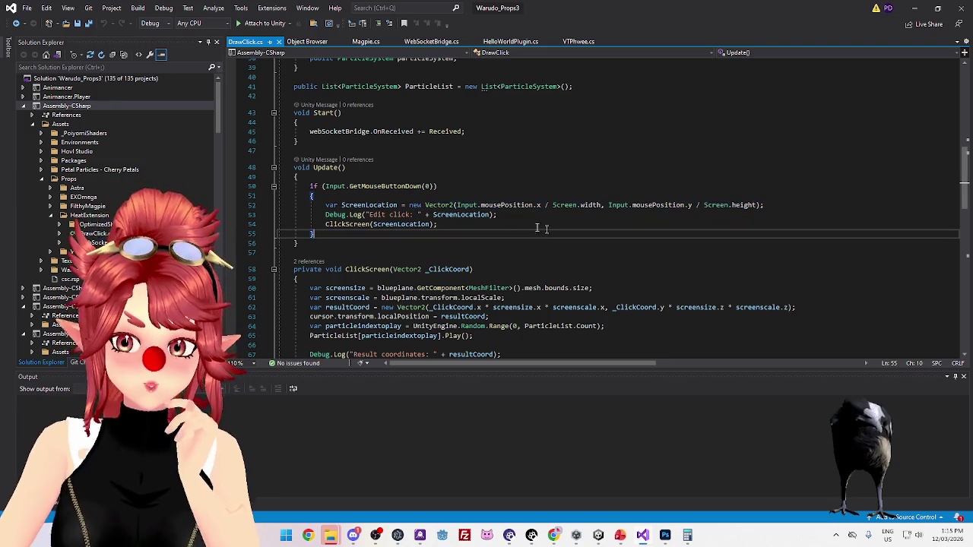
{"action": "left_click_drag", "start_coordinate": [425, 205], "coordinate": [665, 206]}
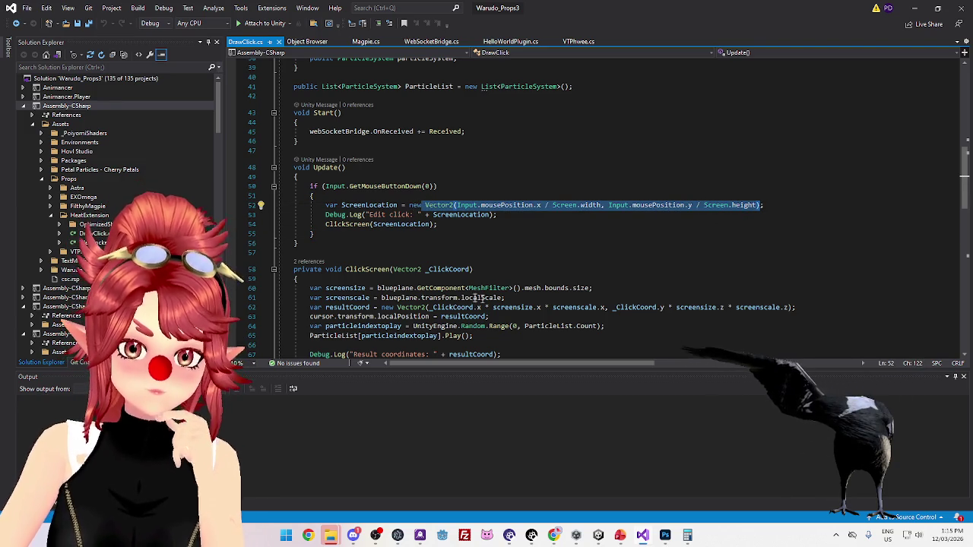
{"action": "left_click_drag", "start_coordinate": [382, 298], "coordinate": [442, 298]}
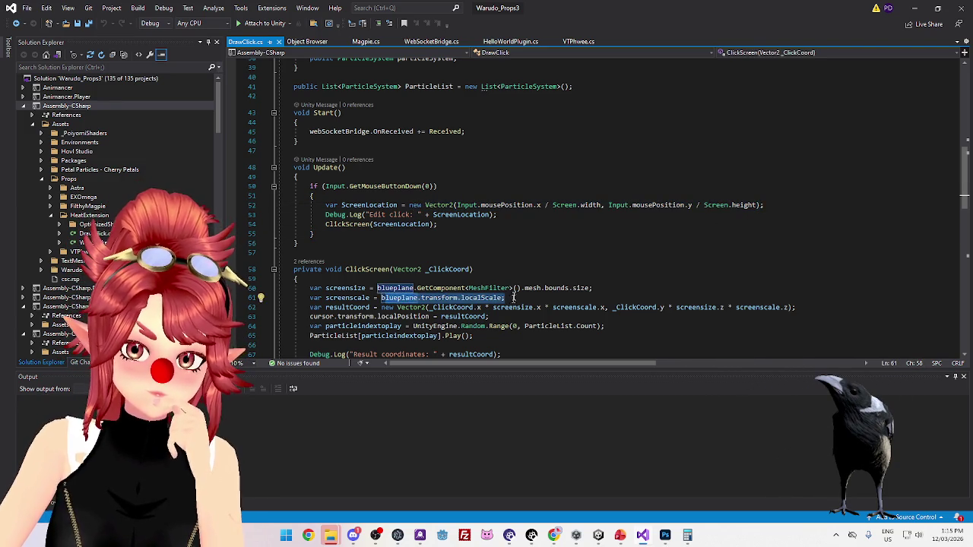
{"action": "scroll", "coordinate": [514, 298], "scroll_direction": "down", "scroll_amount": 3}
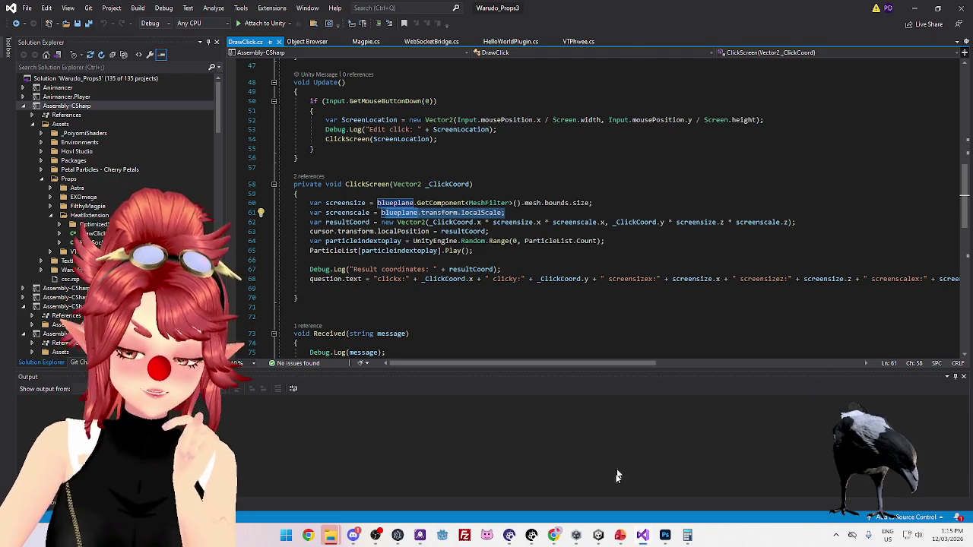
{"action": "left_click", "coordinate": [599, 536]}
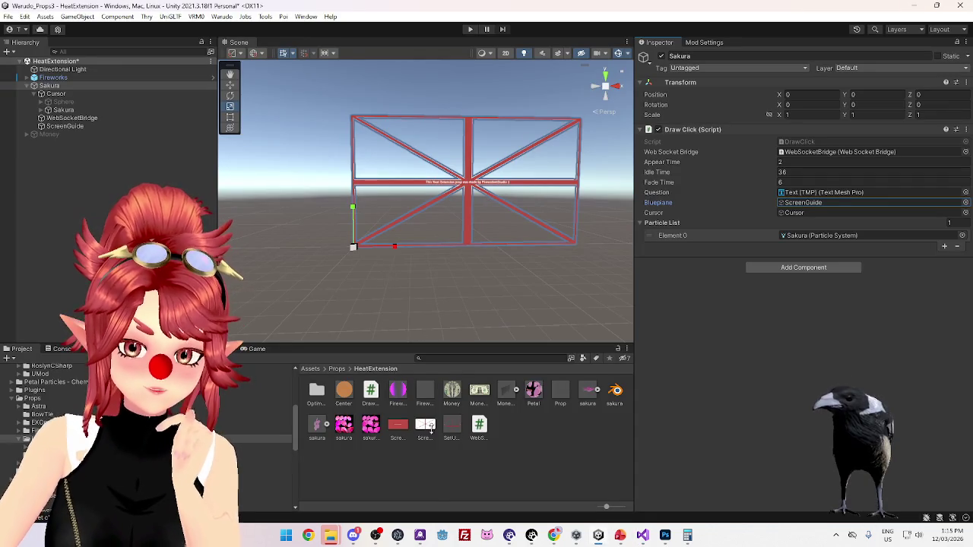
- Unlock the SetUpPlane material's shader and change its rendering mode from TransClipping to Cutout
{"action": "left_click", "coordinate": [456, 428]}
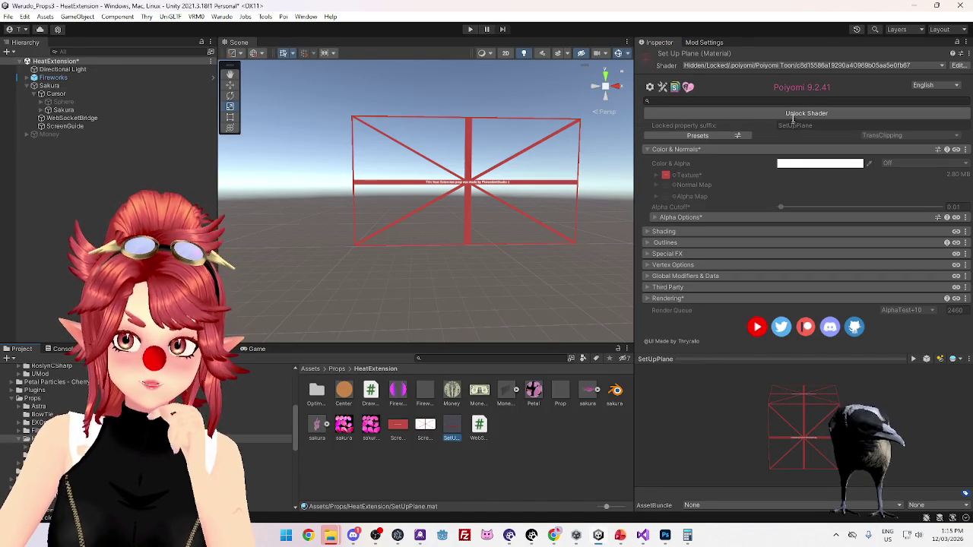
{"action": "left_click", "coordinate": [803, 112]}
{"action": "left_click", "coordinate": [876, 136]}
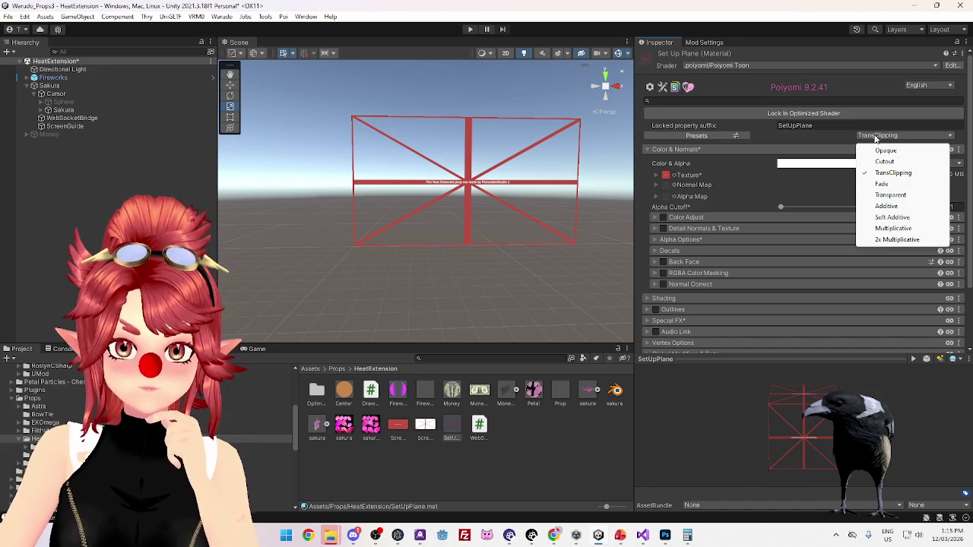
{"action": "left_click", "coordinate": [884, 161]}
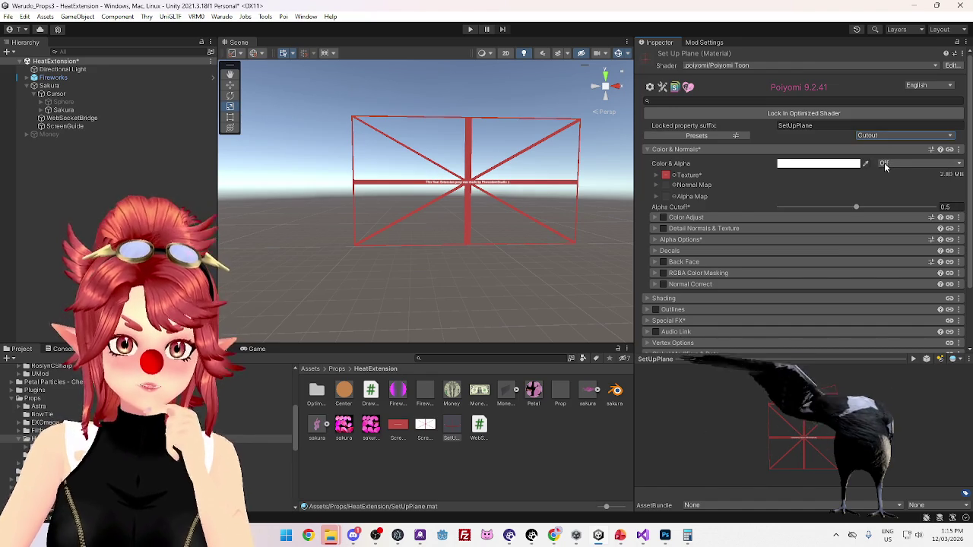
{"action": "left_click", "coordinate": [878, 136]}
{"action": "left_click", "coordinate": [878, 136]}
{"action": "left_click", "coordinate": [878, 136]}
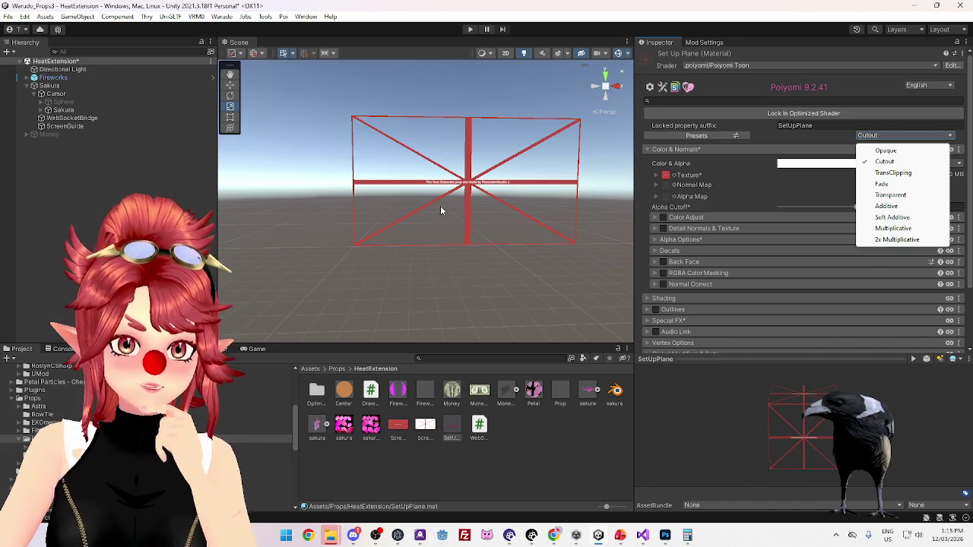
{"action": "left_click", "coordinate": [882, 163]}
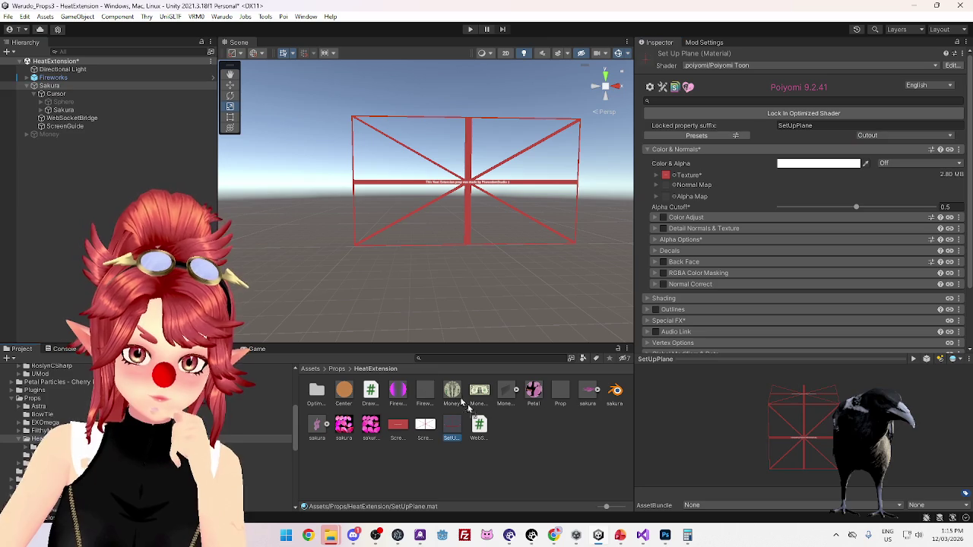
{"action": "left_click_drag", "start_coordinate": [524, 436], "coordinate": [524, 435]}
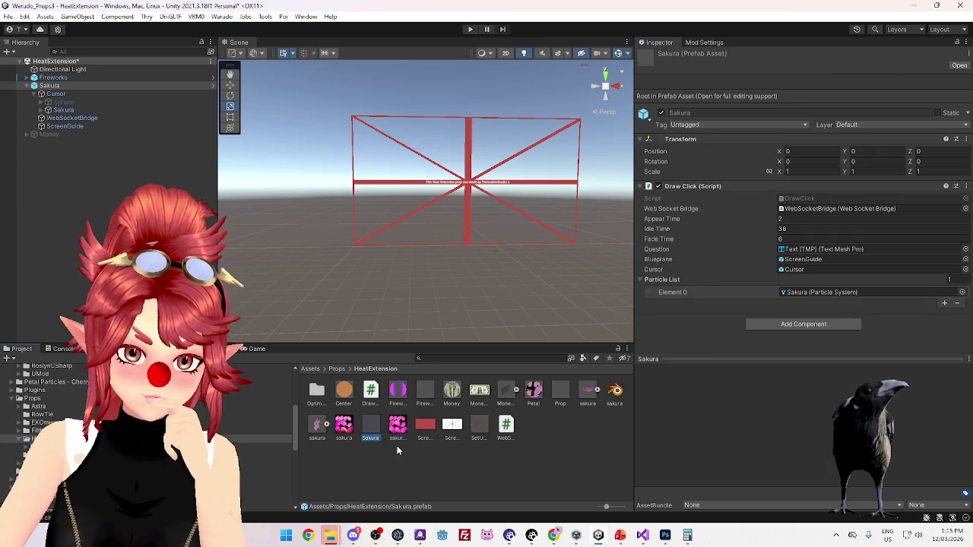
- Delete the old Prop prefab and rename the new Sakura prefab to Prop
{"action": "left_click", "coordinate": [560, 395]}
{"action": "key", "text": "Delete"}
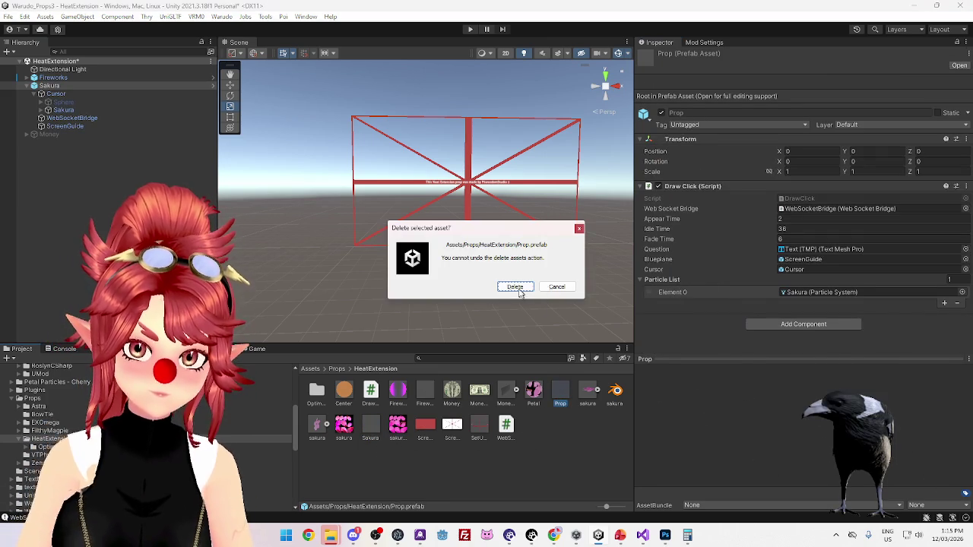
{"action": "left_click", "coordinate": [515, 286]}
{"action": "left_click", "coordinate": [344, 430]}
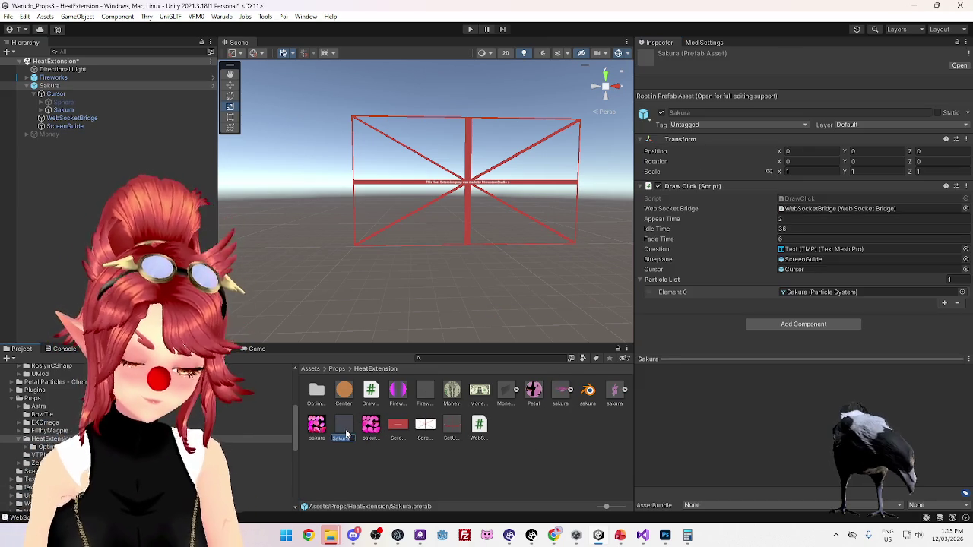
{"action": "type", "text": "Prop"}
{"action": "key", "text": "Return"}
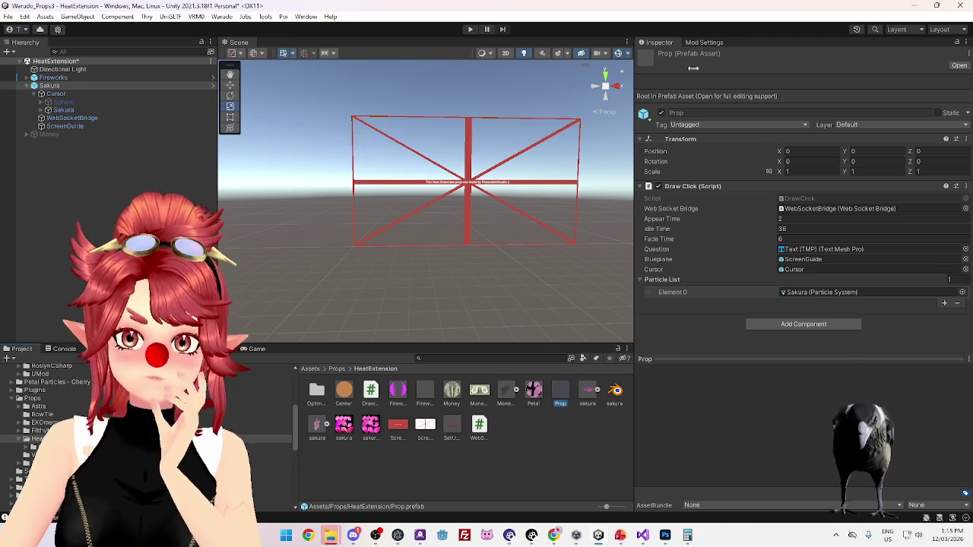
{"action": "left_click", "coordinate": [699, 43]}
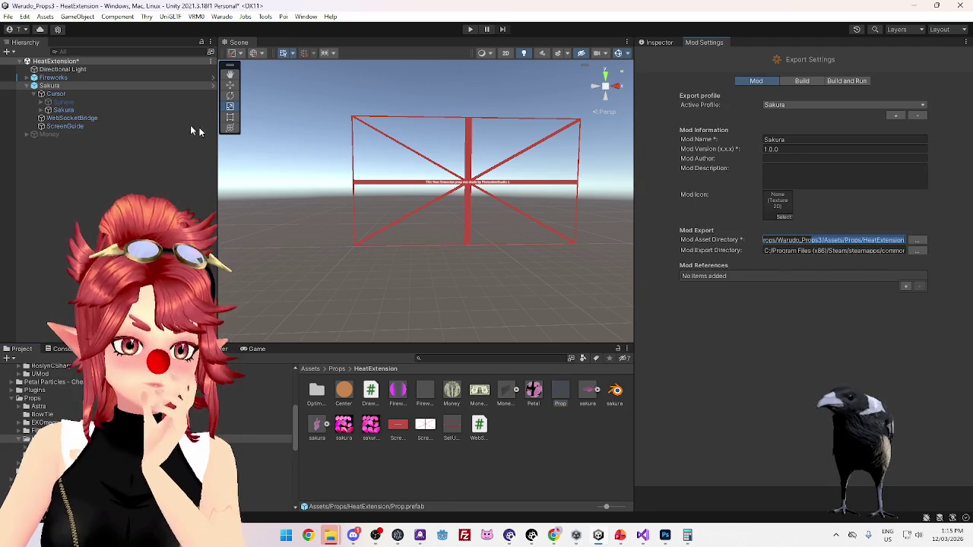
- Run Warudo > Build Mod, saving the modified scene when prompted
{"action": "left_click", "coordinate": [224, 16]}
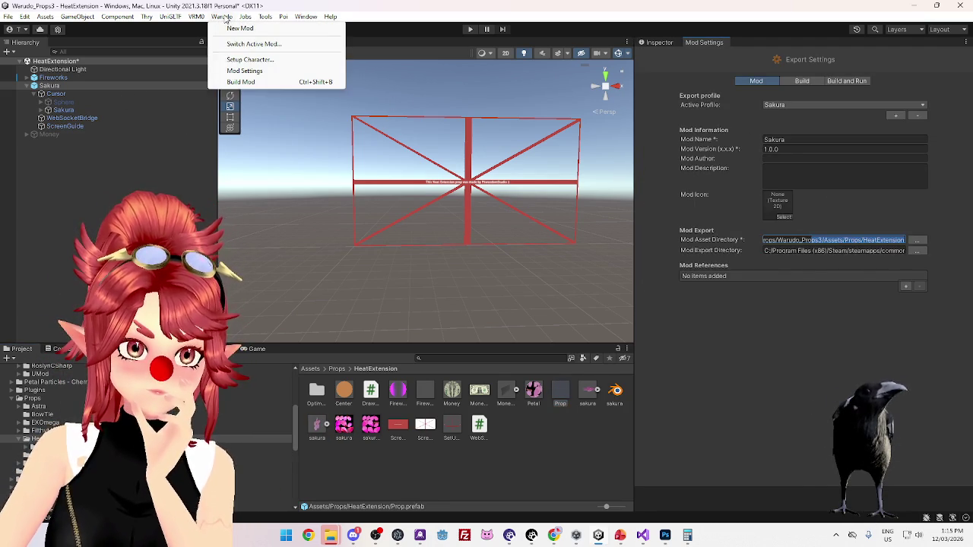
{"action": "left_click", "coordinate": [240, 81]}
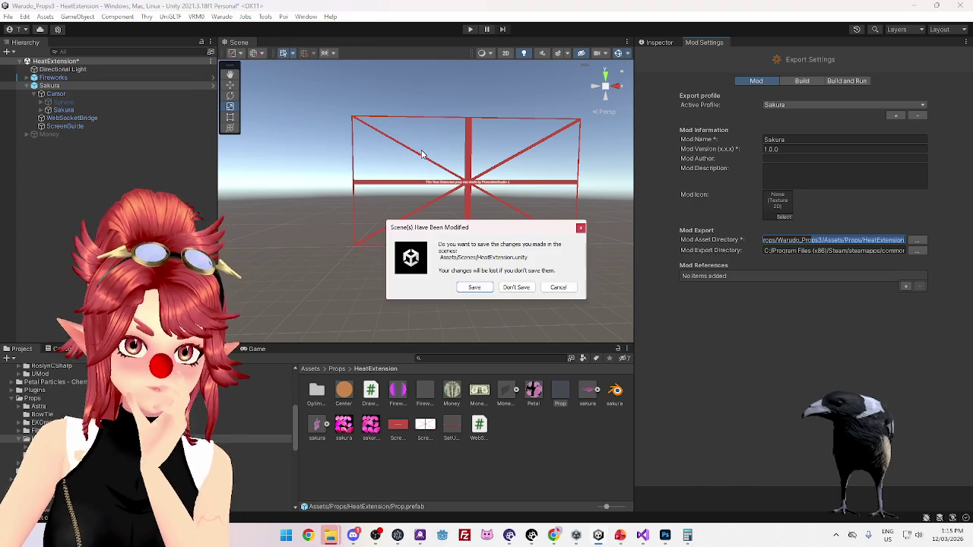
{"action": "left_click", "coordinate": [474, 289]}
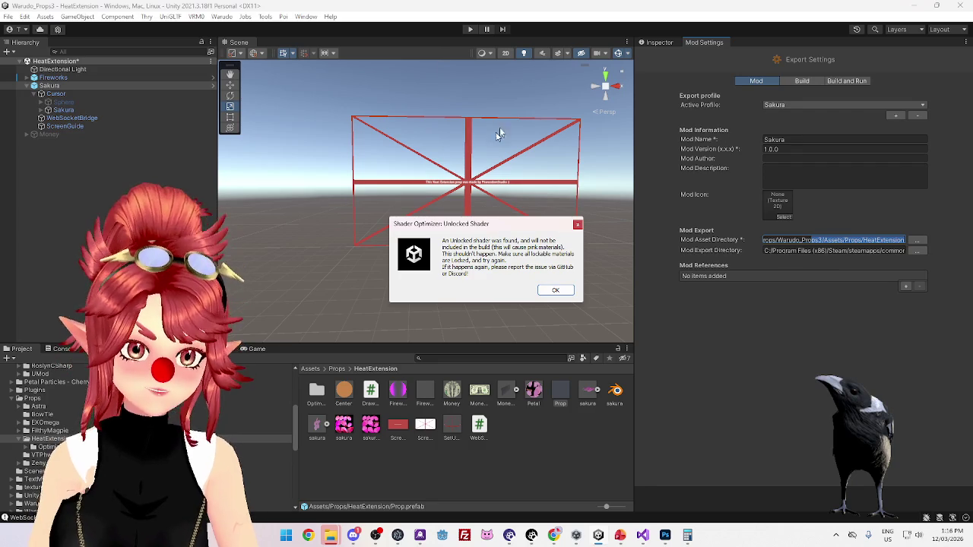
- Dismiss the Shader Optimizer warning about the excluded unlocked shader
{"action": "left_click", "coordinate": [556, 290]}
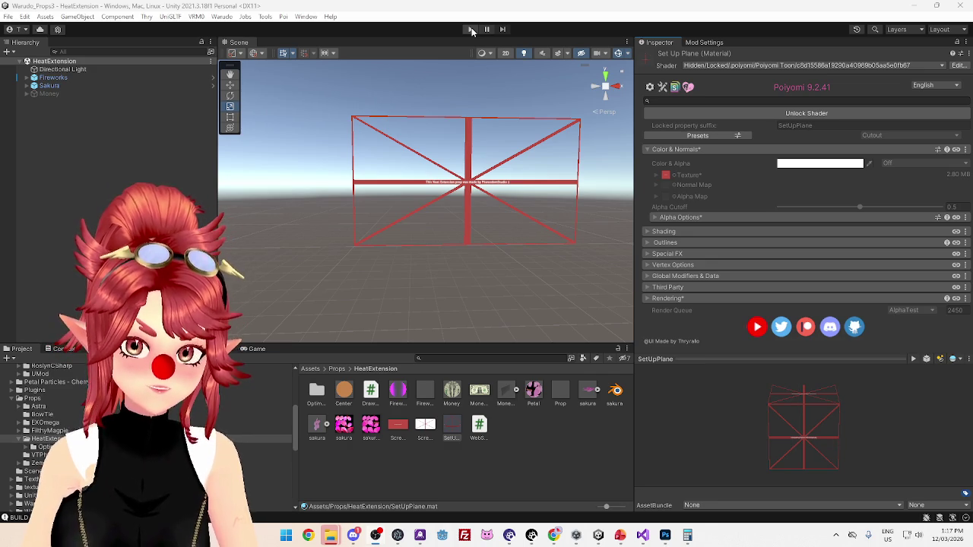
- Play the scene briefly, clicking to spawn sakura particles, then stop it
{"action": "left_click", "coordinate": [470, 29]}
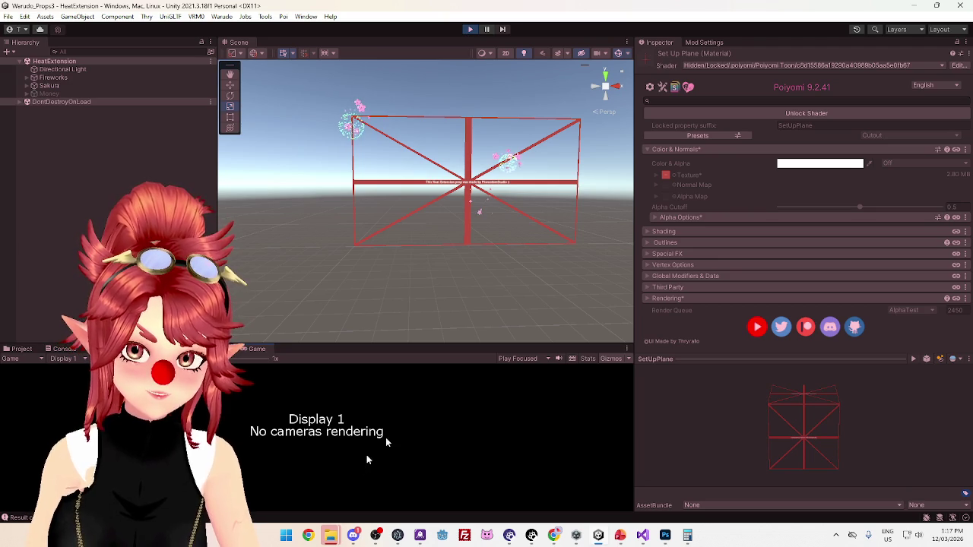
{"action": "left_click", "coordinate": [470, 30]}
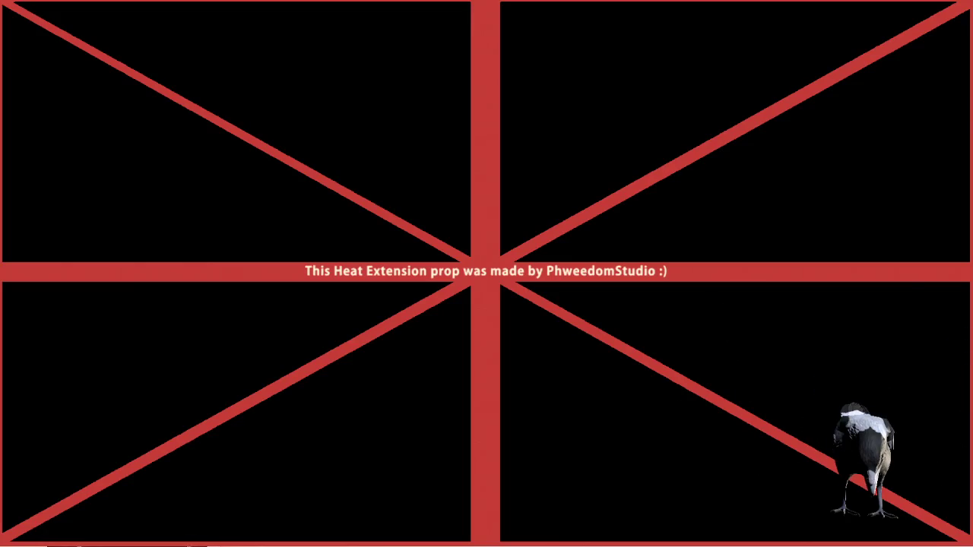
- Keep the Sakura ScreenGuide mesh hidden and move the Warudo editor window down-left
{"action": "left_click", "coordinate": [423, 347]}
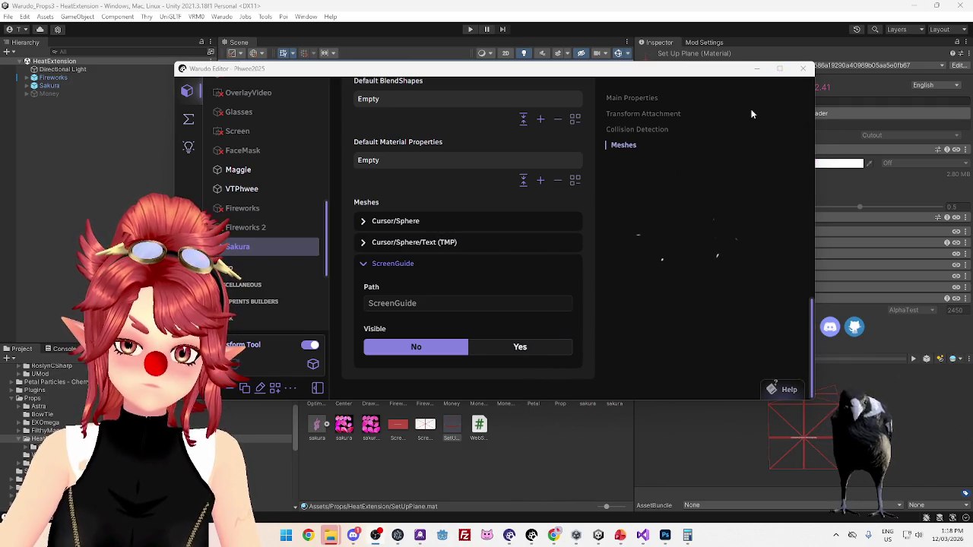
{"action": "mouse_move", "coordinate": [709, 72]}
{"action": "left_mouse_down"}
{"action": "mouse_move", "coordinate": [600, 143]}
{"action": "mouse_move", "coordinate": [644, 190]}
{"action": "mouse_move", "coordinate": [616, 101]}
{"action": "mouse_move", "coordinate": [609, 122]}
{"action": "left_mouse_up"}
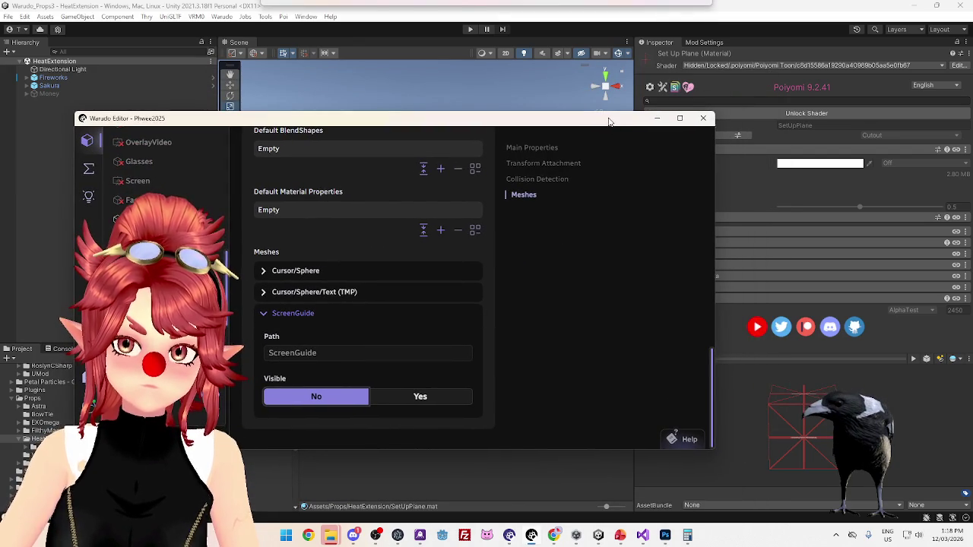
{"action": "left_click", "coordinate": [736, 28]}
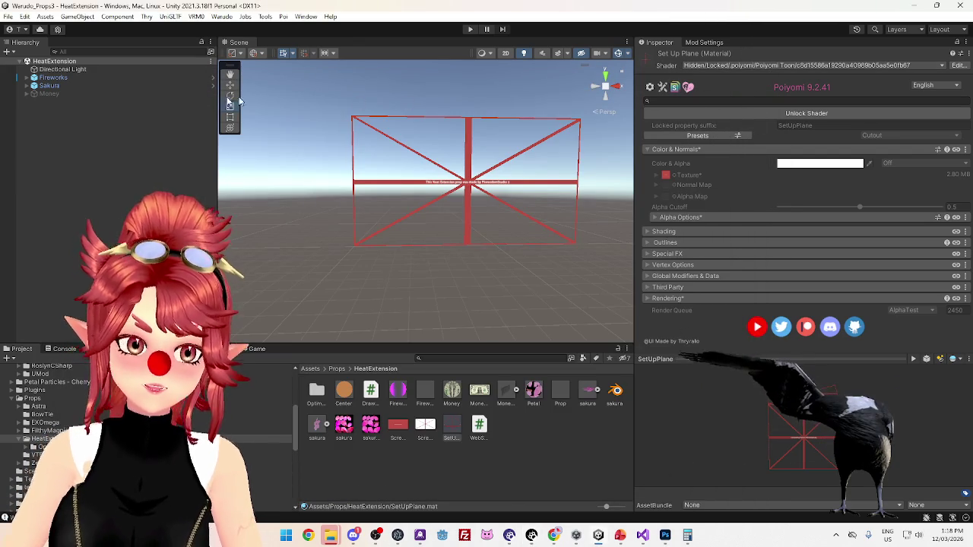
- Select the ScreenGuide object, open its SetUpPlane material and unlock the Poiyomi shader
{"action": "left_click", "coordinate": [64, 110]}
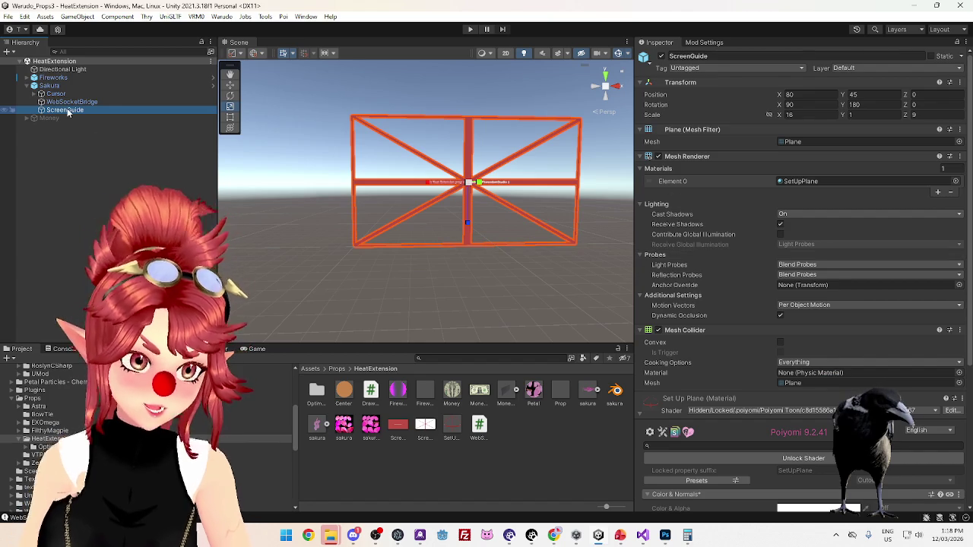
{"action": "left_click", "coordinate": [76, 102]}
{"action": "left_click", "coordinate": [76, 110]}
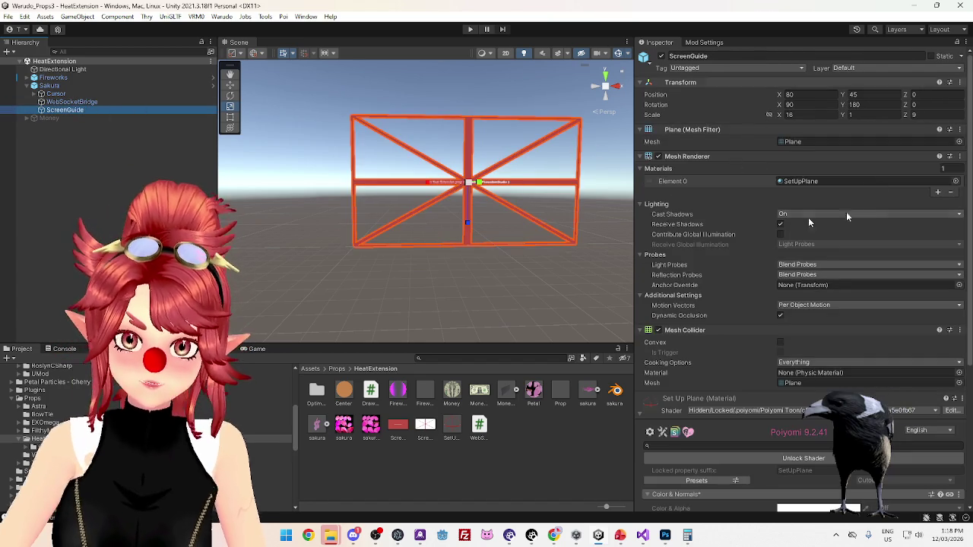
{"action": "left_click", "coordinate": [804, 181]}
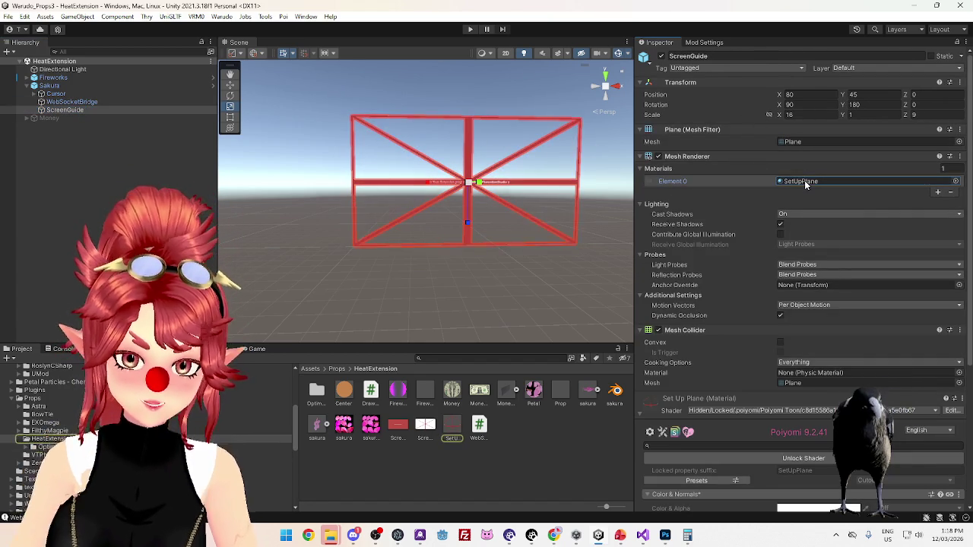
{"action": "left_click", "coordinate": [457, 424]}
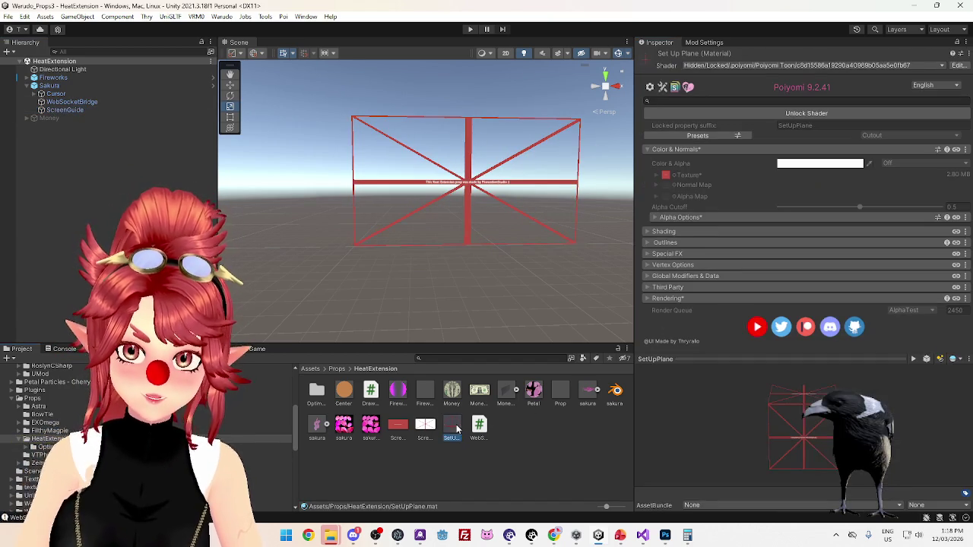
{"action": "left_click", "coordinate": [791, 112]}
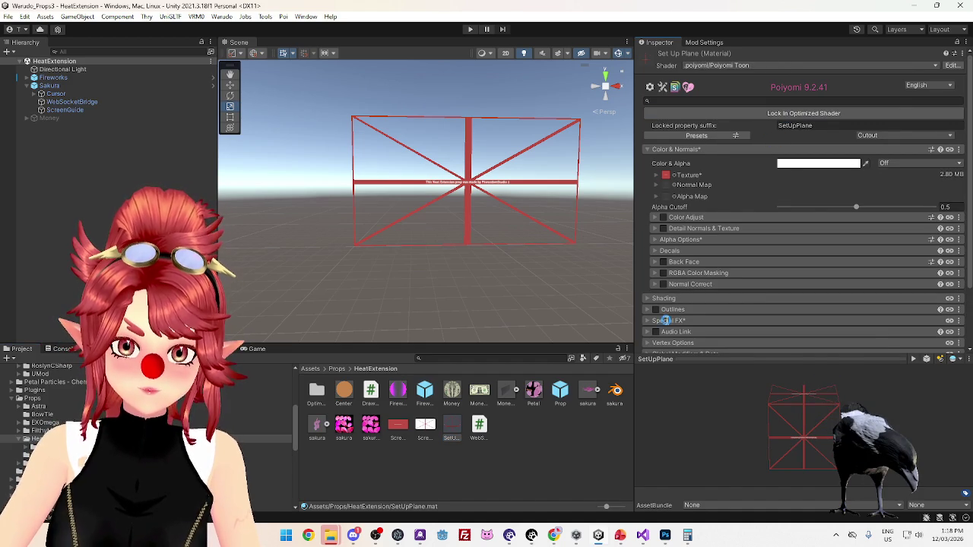
- Browse the material's special effects, alpha, shading and main texture tiling sections
{"action": "scroll", "coordinate": [665, 320], "scroll_direction": "down", "scroll_amount": 2}
{"action": "left_click", "coordinate": [677, 266]}
{"action": "left_click", "coordinate": [677, 266]}
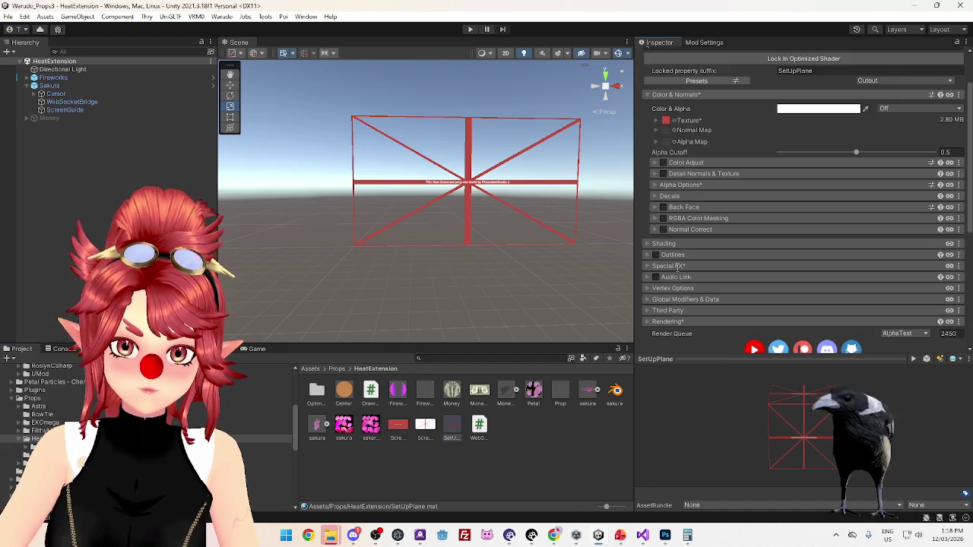
{"action": "left_click", "coordinate": [682, 186]}
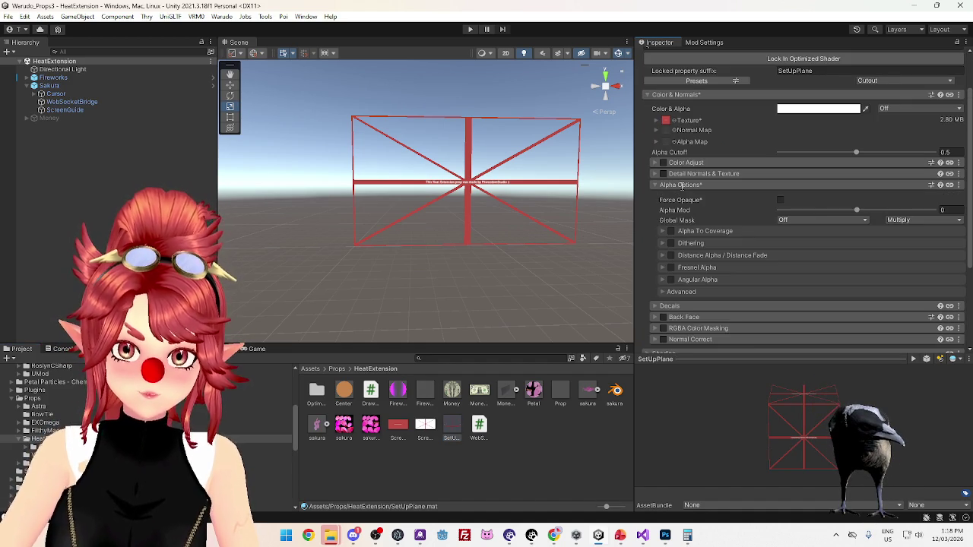
{"action": "left_click", "coordinate": [682, 186]}
{"action": "left_click", "coordinate": [659, 243]}
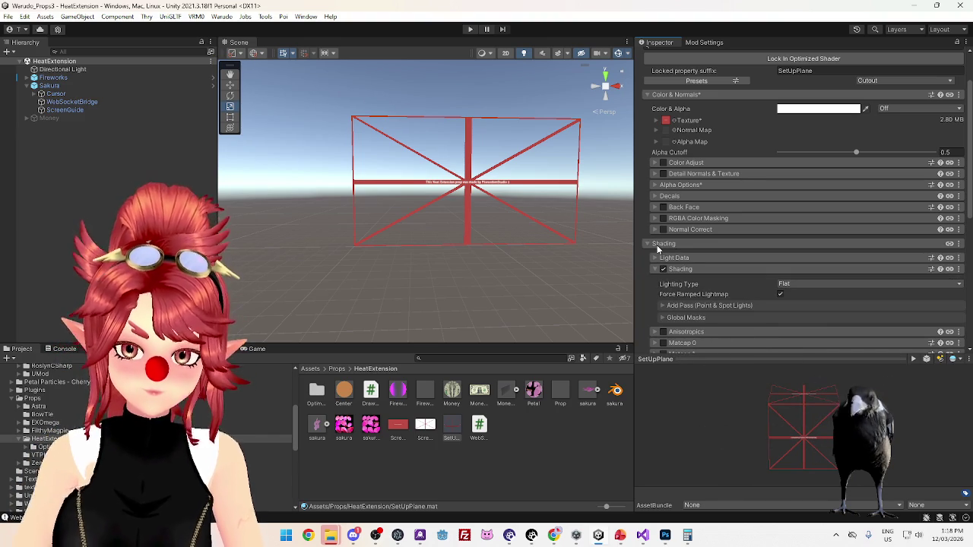
{"action": "left_click", "coordinate": [658, 247]}
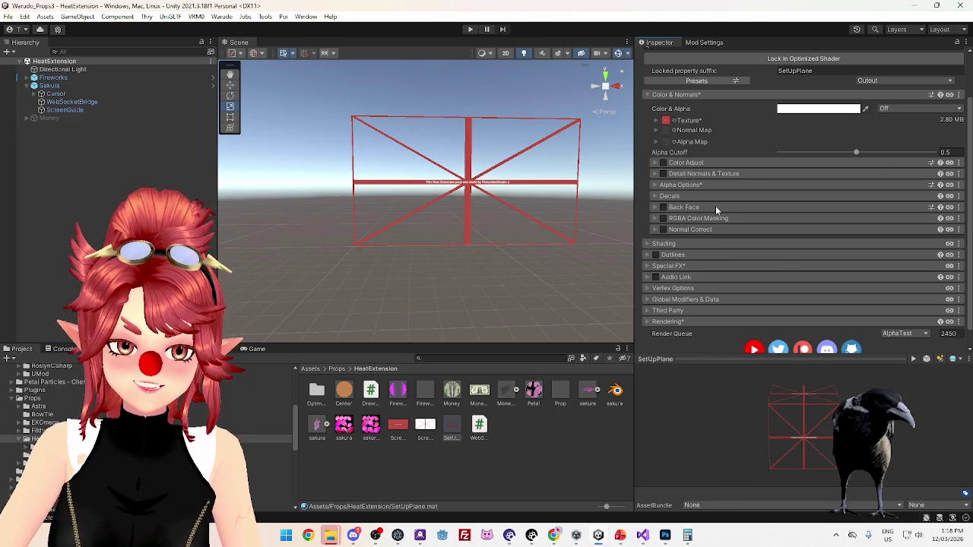
{"action": "scroll", "coordinate": [715, 206], "scroll_direction": "up", "scroll_amount": 2}
{"action": "left_click", "coordinate": [663, 177]}
{"action": "left_click", "coordinate": [664, 177]}
{"action": "left_click", "coordinate": [666, 177]}
{"action": "left_click", "coordinate": [666, 177]}
{"action": "left_click", "coordinate": [666, 177]}
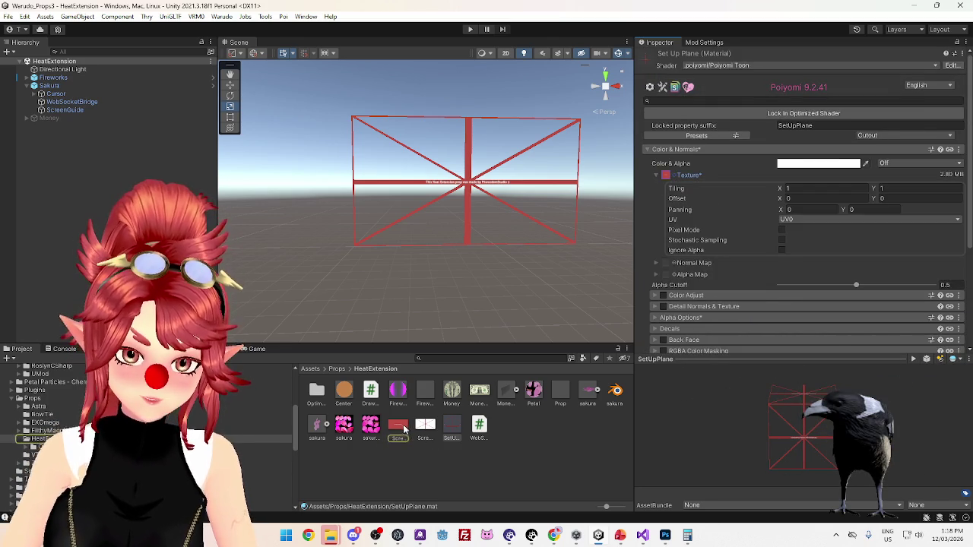
- Inspect the ScreenGuide texture's import settings, comparing it with the other guide texture
{"action": "left_click", "coordinate": [402, 429]}
{"action": "left_click", "coordinate": [421, 428]}
{"action": "left_click", "coordinate": [398, 427]}
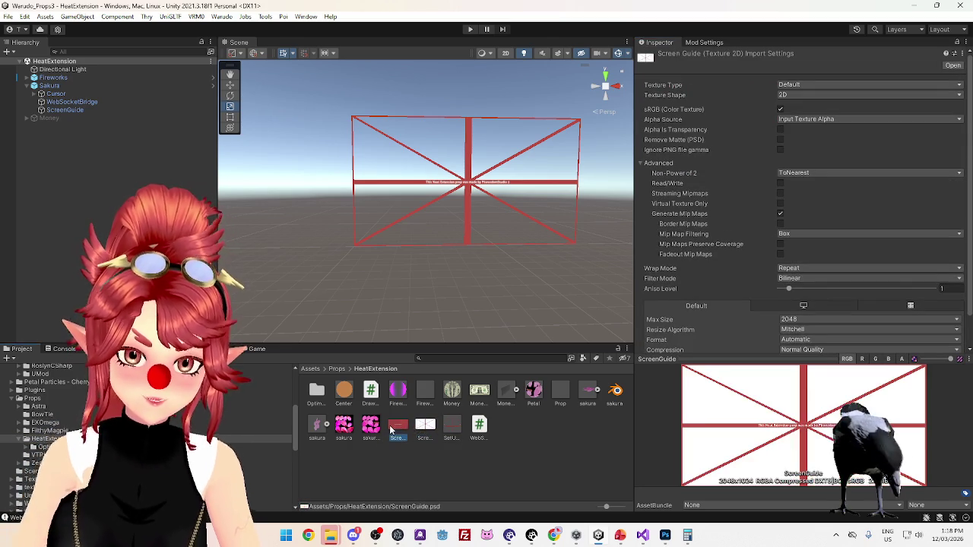
{"action": "left_click", "coordinate": [665, 536]}
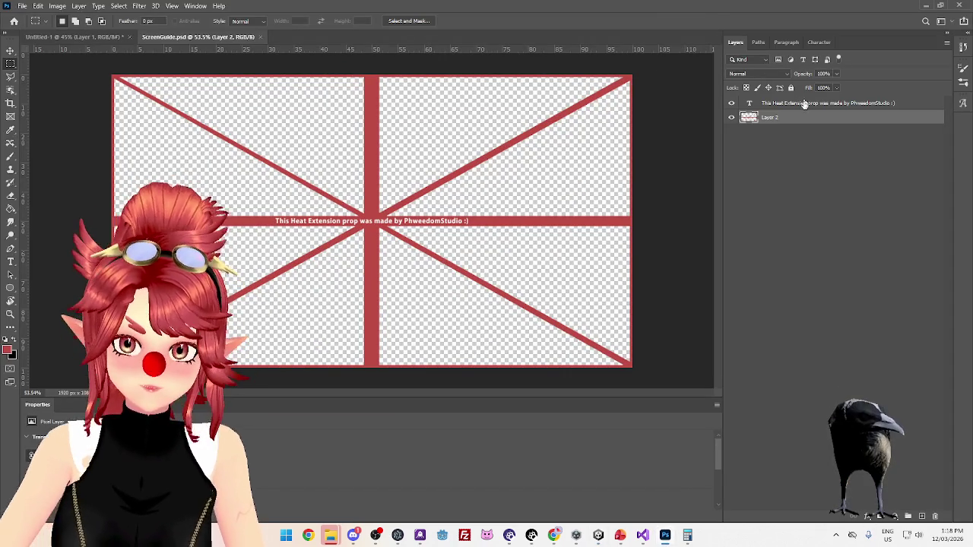
- Start a Save As in PNG format over ScreenGuide.png, then cancel it
{"action": "left_click", "coordinate": [23, 6]}
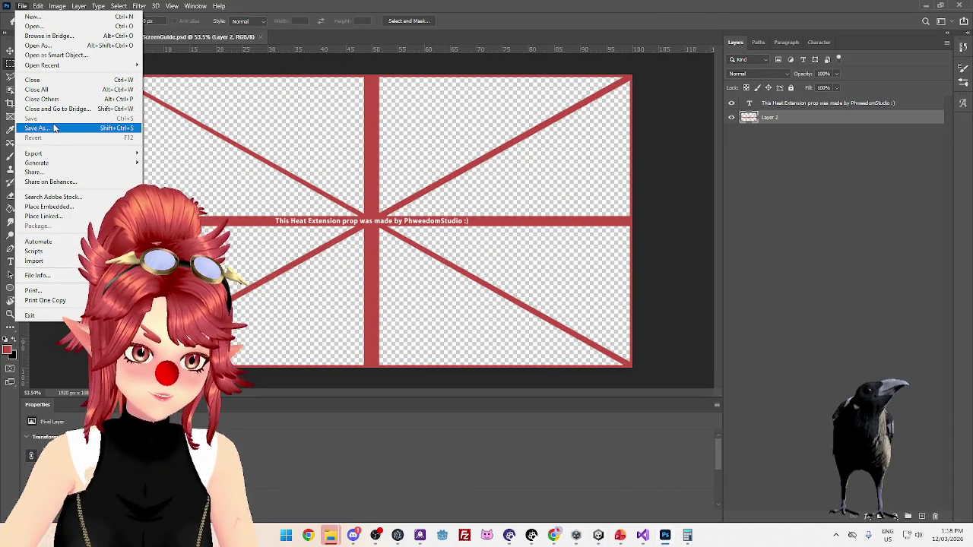
{"action": "mouse_move", "coordinate": [51, 156]}
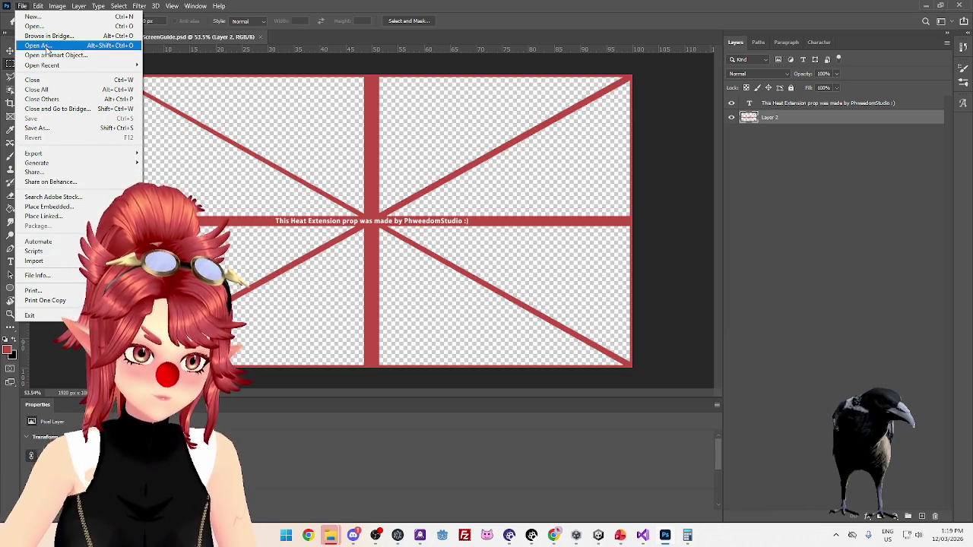
{"action": "left_click", "coordinate": [47, 128]}
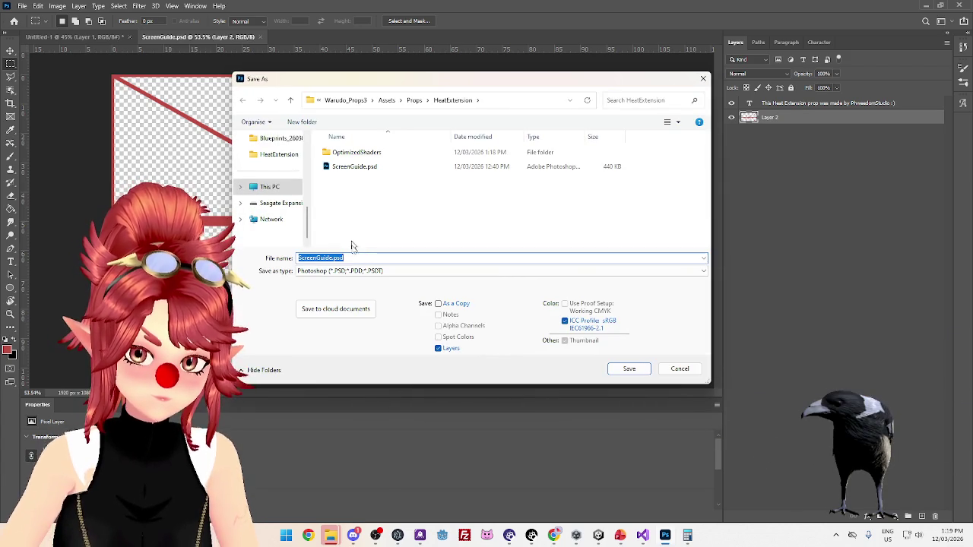
{"action": "left_click", "coordinate": [358, 271]}
{"action": "left_click", "coordinate": [364, 404]}
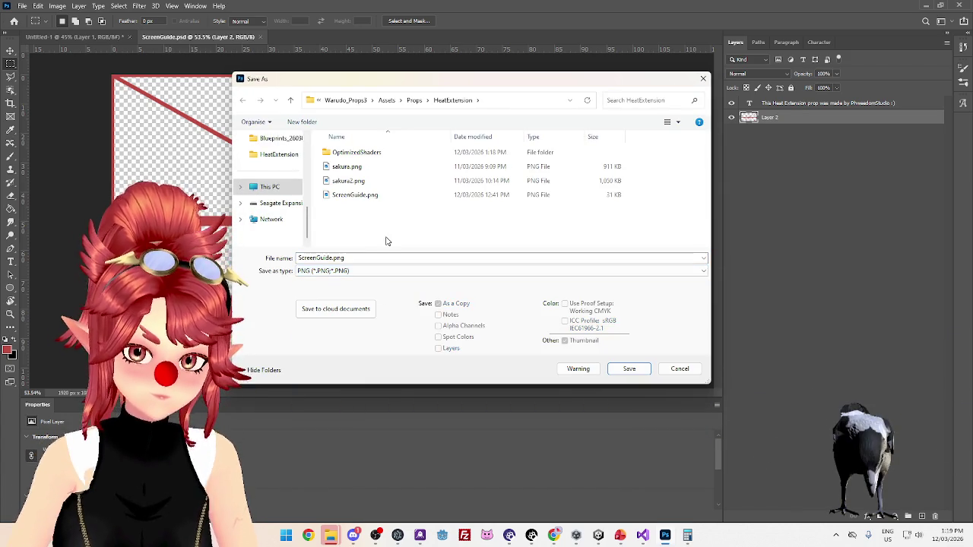
{"action": "left_click", "coordinate": [371, 196]}
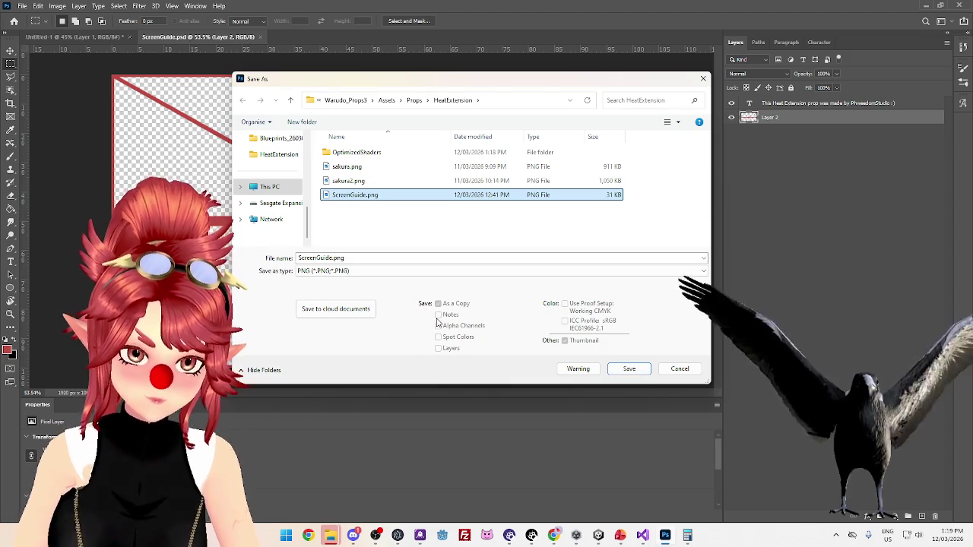
{"action": "left_click", "coordinate": [684, 372]}
- Save the image as PNG replacing ScreenGuide.png, accepting the replace prompt and PNG options
{"action": "left_click", "coordinate": [23, 6]}
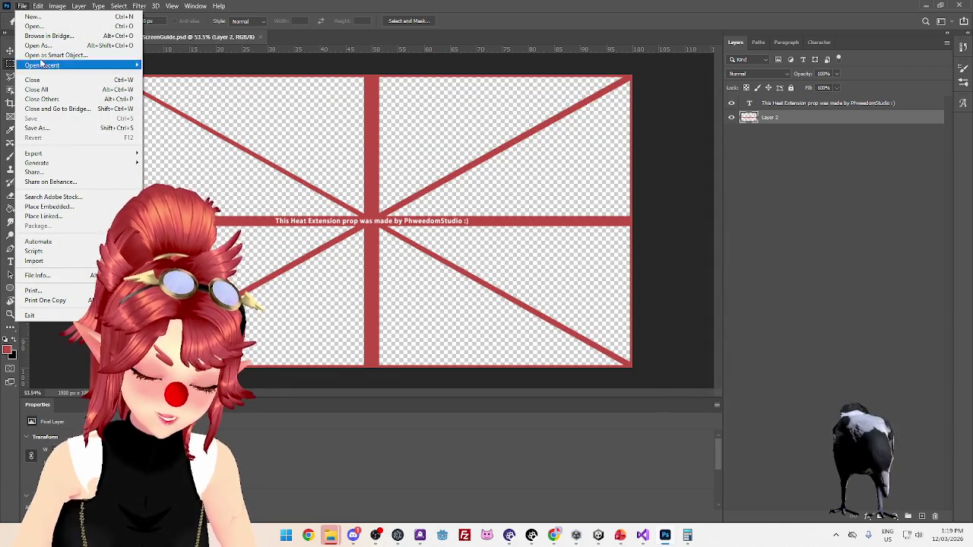
{"action": "left_click", "coordinate": [46, 129]}
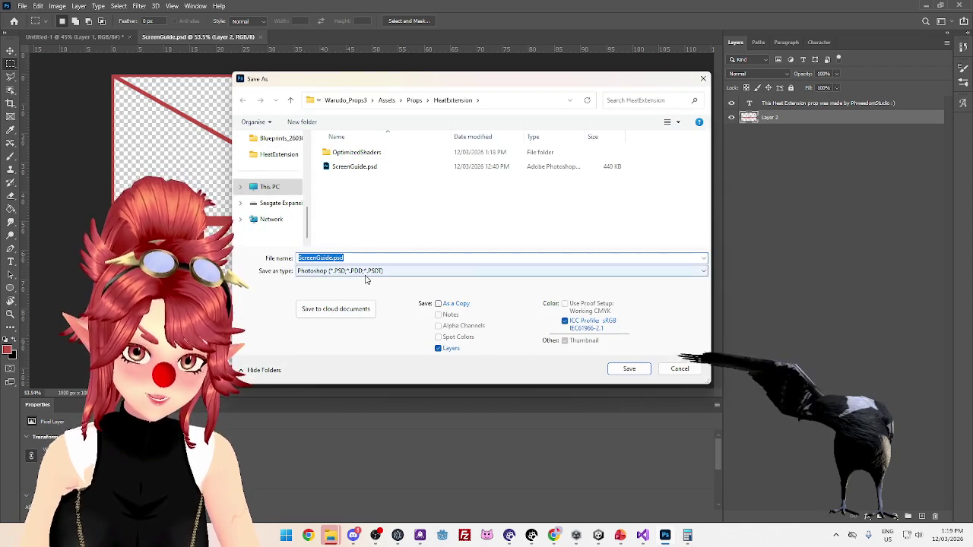
{"action": "left_click", "coordinate": [370, 270]}
{"action": "left_click", "coordinate": [335, 406]}
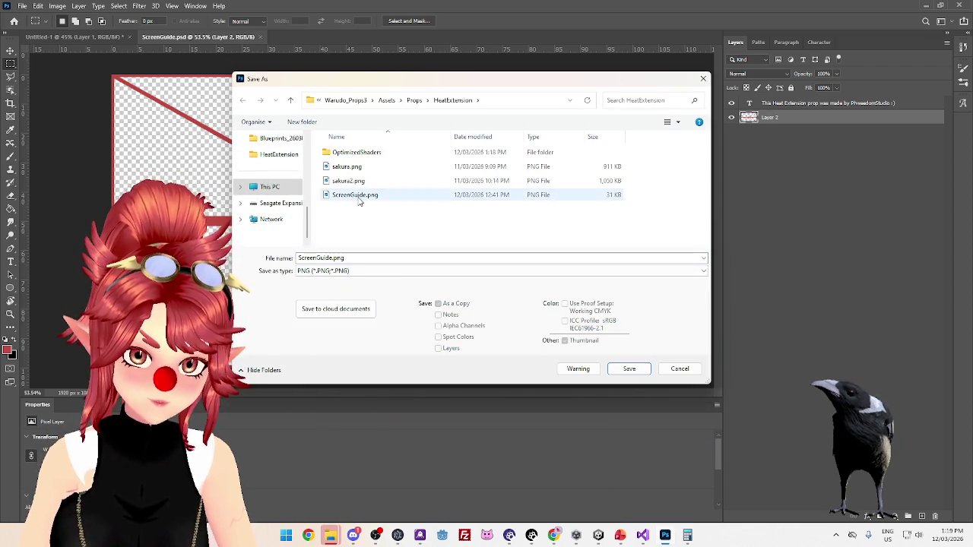
{"action": "left_click", "coordinate": [355, 194]}
{"action": "left_click", "coordinate": [629, 369]}
{"action": "left_click", "coordinate": [509, 266]}
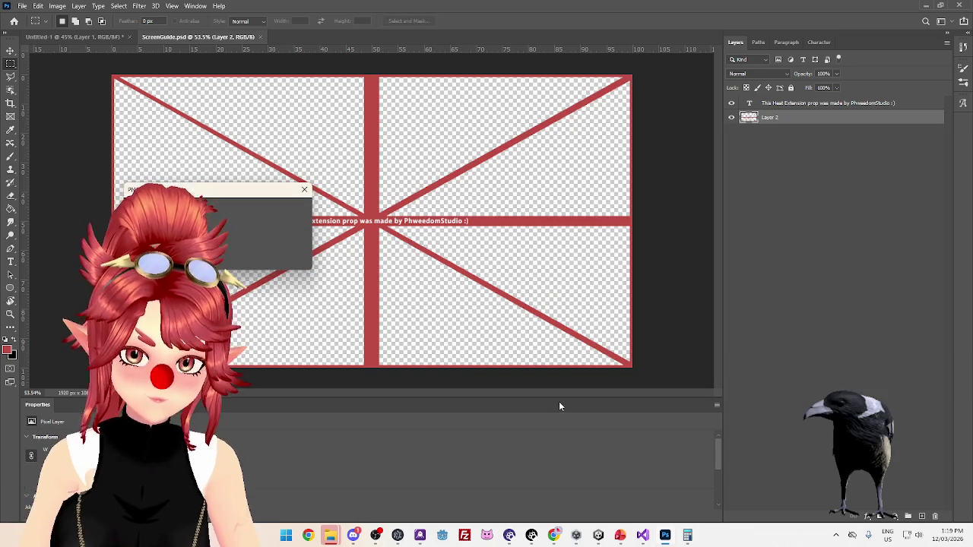
{"action": "left_click", "coordinate": [276, 214]}
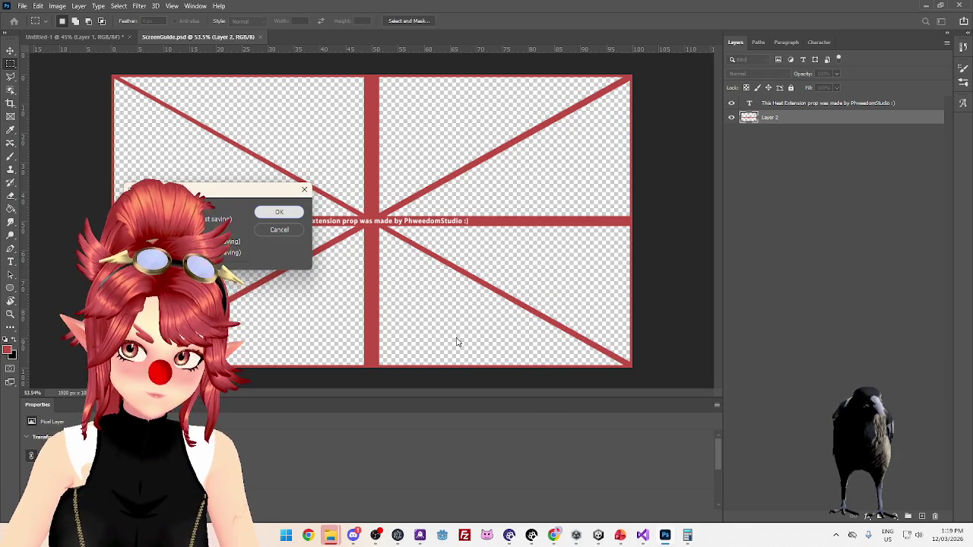
{"action": "mouse_move", "coordinate": [533, 539]}
{"action": "left_click", "coordinate": [532, 475]}
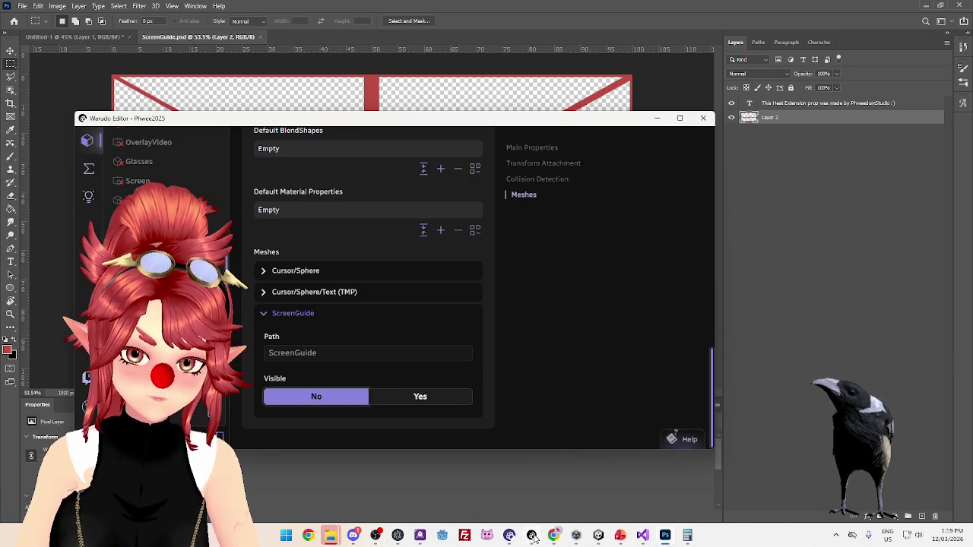
- Set ScreenGuide Visible to Yes to preview the updated overlay, then back to No
{"action": "left_click", "coordinate": [352, 400]}
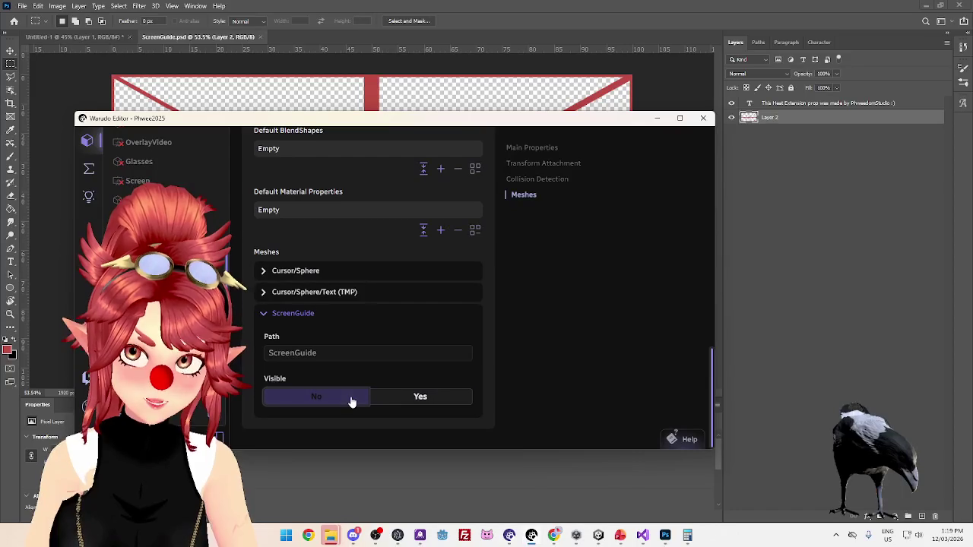
{"action": "left_click", "coordinate": [401, 402]}
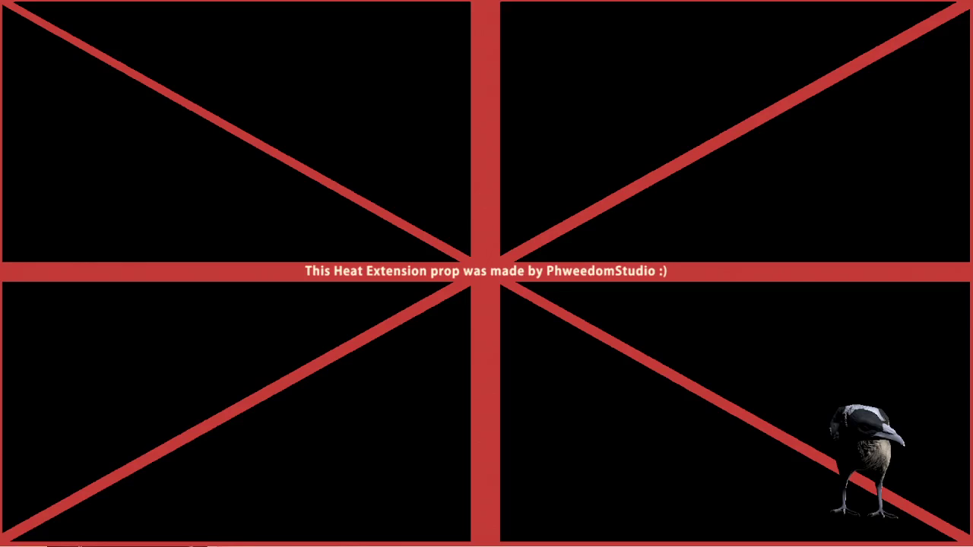
{"action": "left_click", "coordinate": [347, 403]}
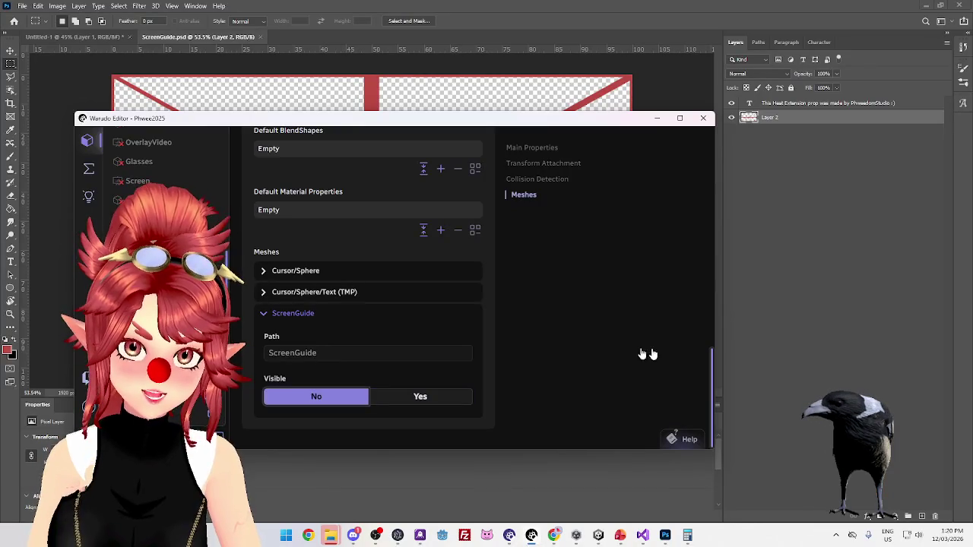
{"action": "left_click", "coordinate": [790, 380]}
{"action": "left_click", "coordinate": [599, 535]}
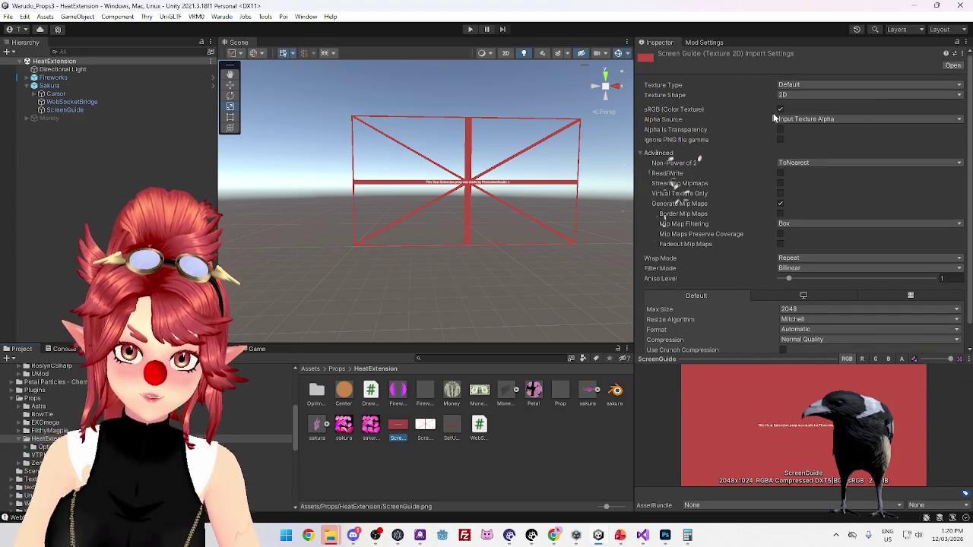
- Keep ScreenGuide's Alpha Source as Input Texture Alpha, enable Alpha Is Transparency, apply, and rebuild the mod
{"action": "left_click", "coordinate": [781, 109]}
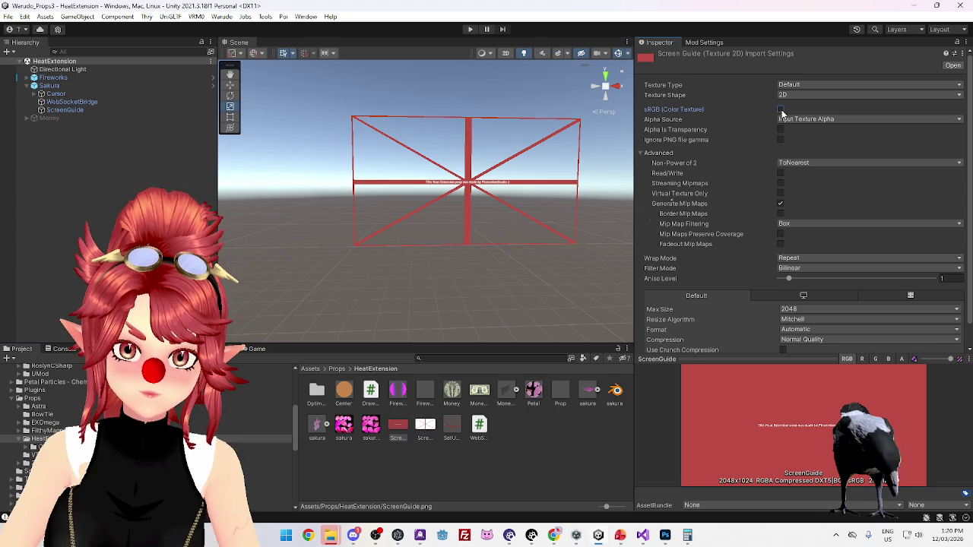
{"action": "left_click", "coordinate": [780, 110]}
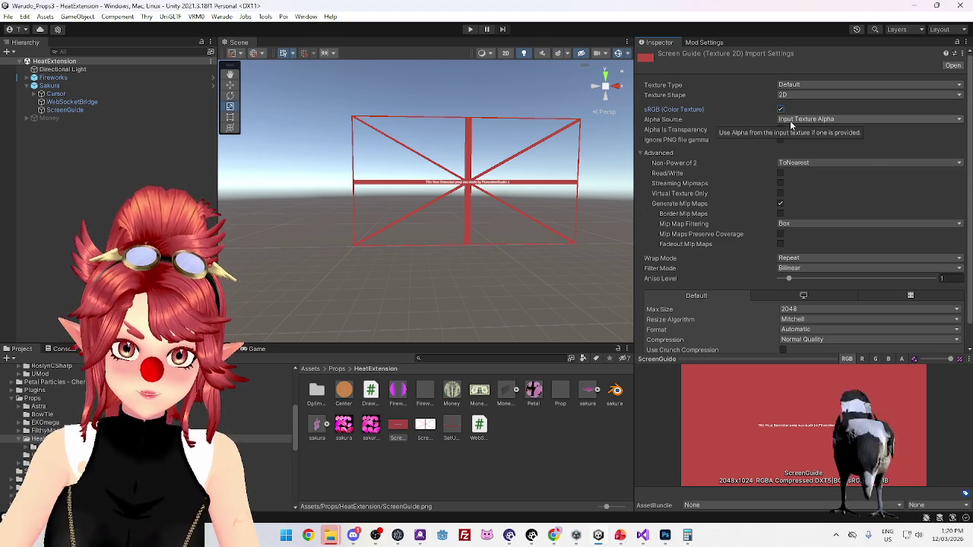
{"action": "left_click", "coordinate": [790, 120]}
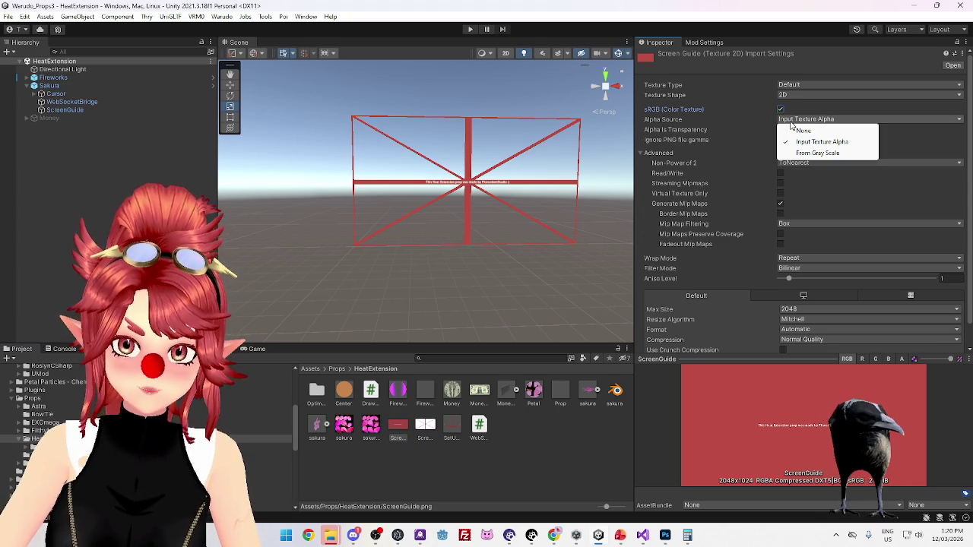
{"action": "left_click", "coordinate": [734, 123]}
{"action": "left_click", "coordinate": [780, 130]}
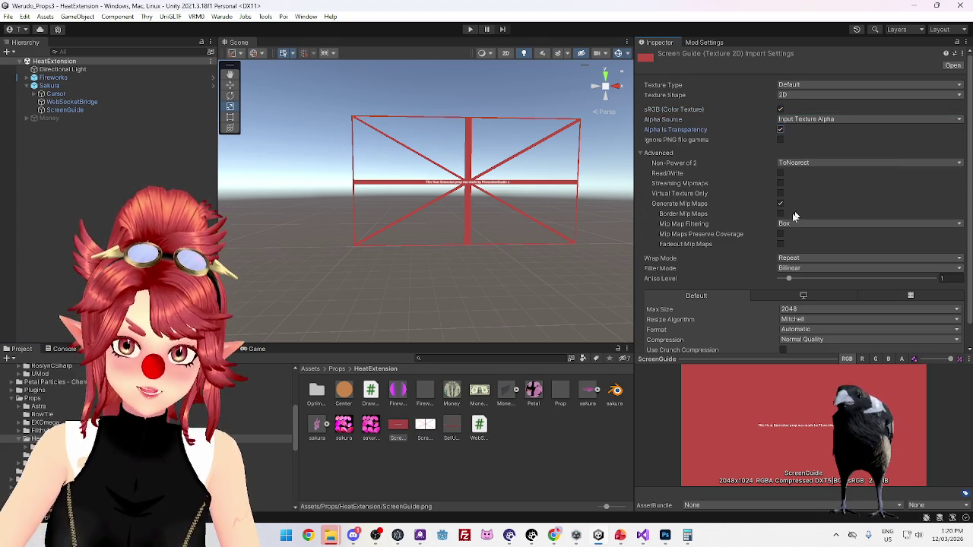
{"action": "scroll", "coordinate": [719, 262], "scroll_direction": "down", "scroll_amount": 1}
{"action": "left_click", "coordinate": [222, 15]}
{"action": "left_click", "coordinate": [244, 85]}
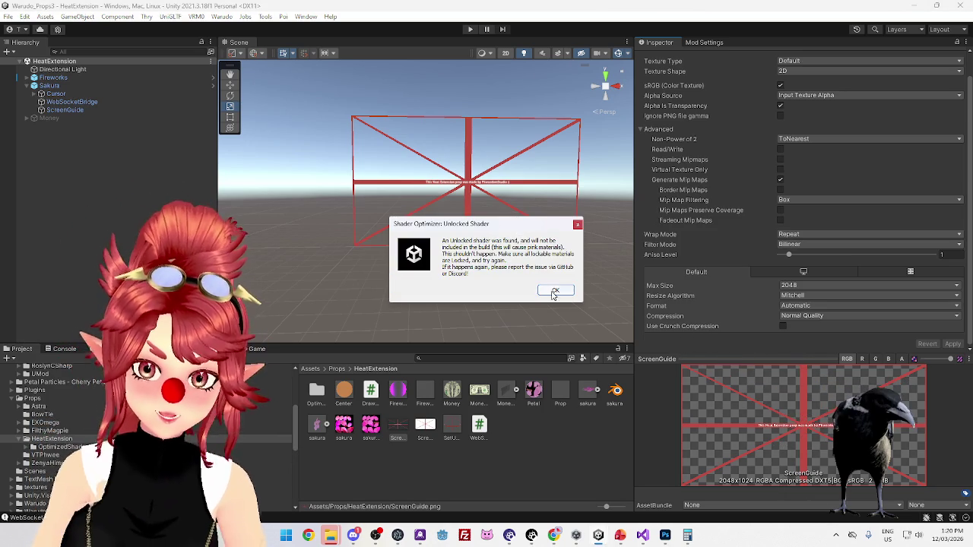
- Dismiss the unlocked-shader warning and try locking the SetUpPlane material's optimized shader
{"action": "left_click", "coordinate": [554, 292]}
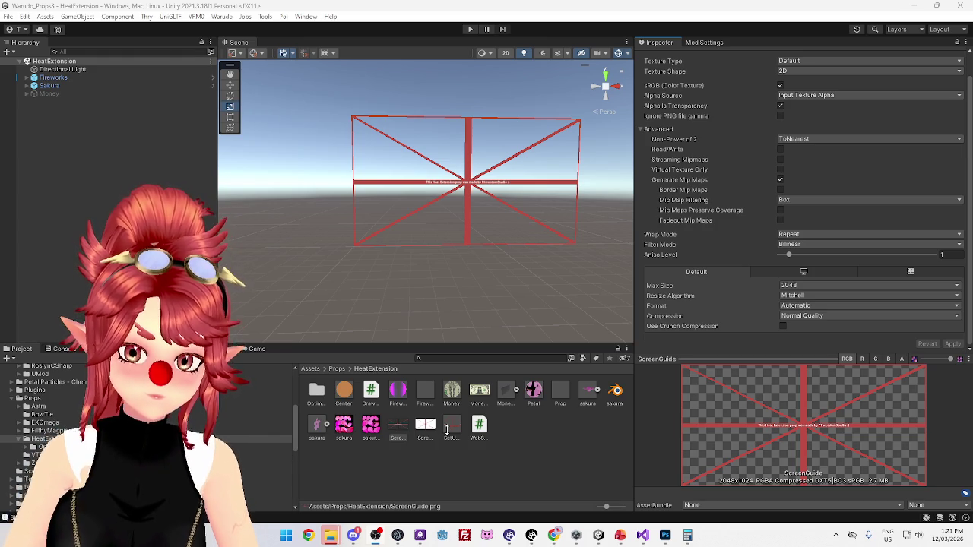
{"action": "left_click", "coordinate": [454, 426]}
{"action": "key", "text": "Left"}
{"action": "key", "text": "Left"}
{"action": "left_click", "coordinate": [454, 426]}
{"action": "left_click", "coordinate": [778, 90]}
{"action": "key", "text": "Left"}
{"action": "key", "text": "Left"}
{"action": "left_click", "coordinate": [454, 427]}
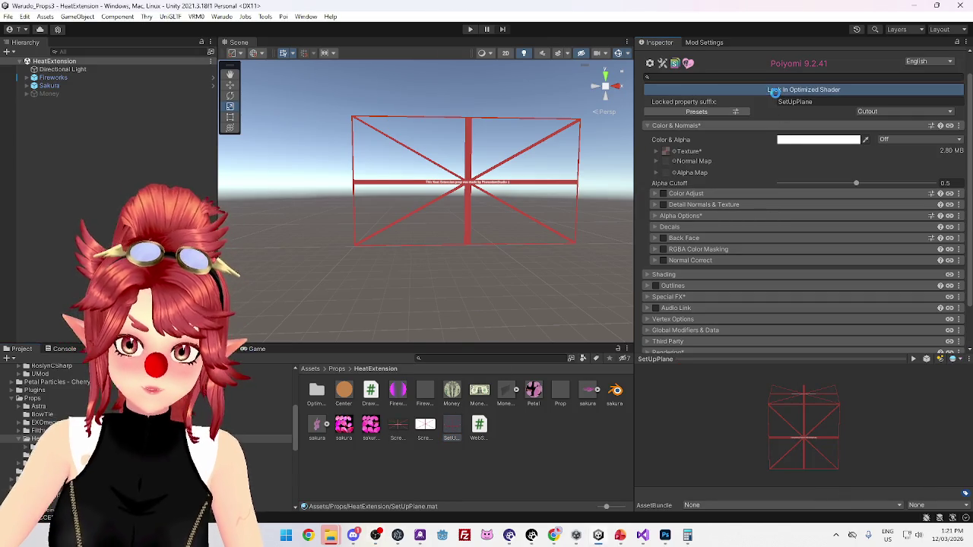
- Lock SetUpPlane's optimized Poiyomi shader and run Warudo > Build Mod for the Sakura mod
{"action": "left_click", "coordinate": [775, 90]}
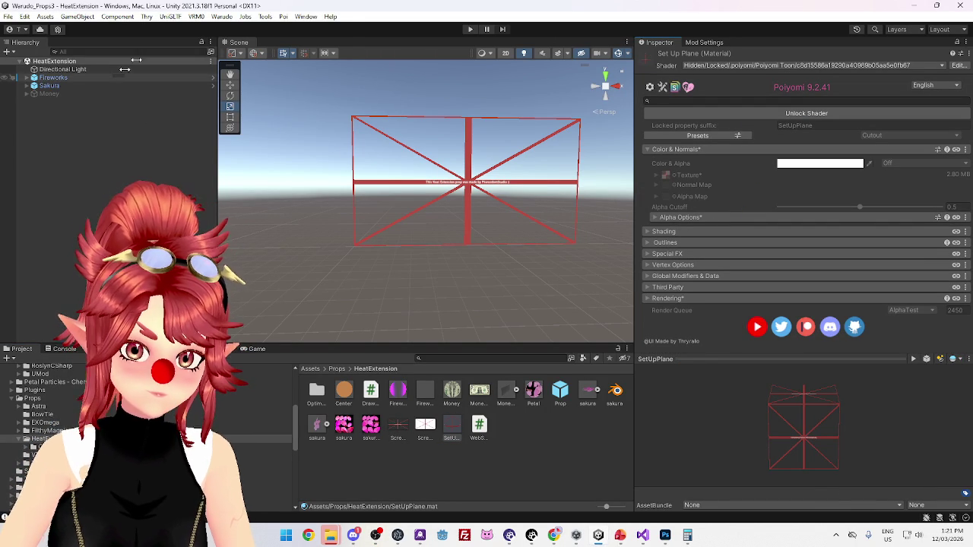
{"action": "left_click", "coordinate": [215, 17]}
{"action": "left_click", "coordinate": [236, 81]}
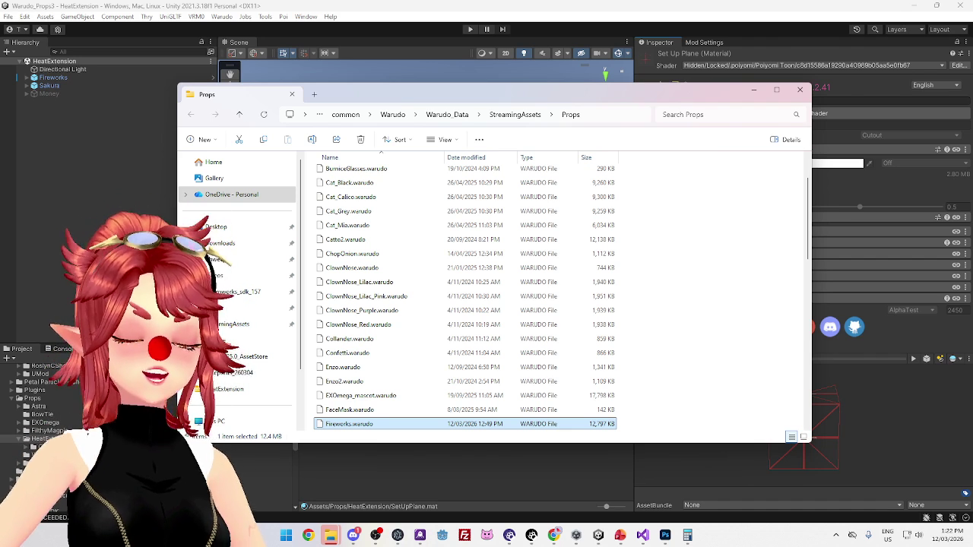
- Bring the Unity editor back in front of the Props folder window
{"action": "left_click", "coordinate": [586, 27]}
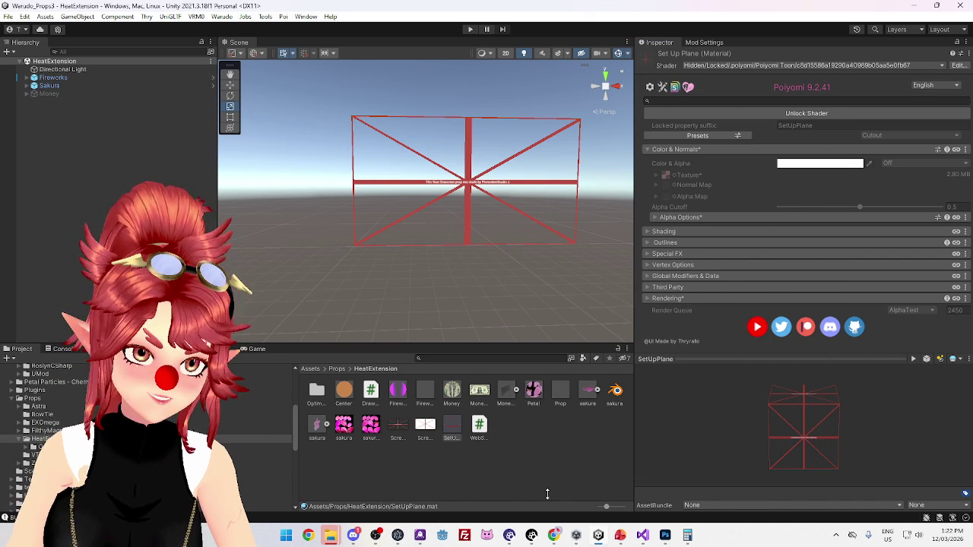
- Expand the Sakura prop's ScreenGuide mesh entry in Warudo to view its Path and Visible toggle
{"action": "left_click", "coordinate": [529, 535]}
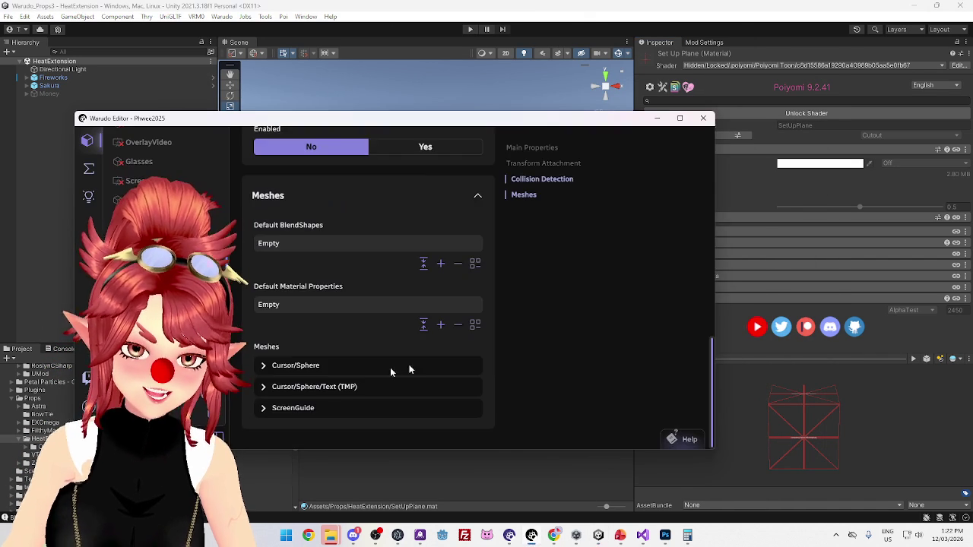
{"action": "left_click", "coordinate": [313, 411]}
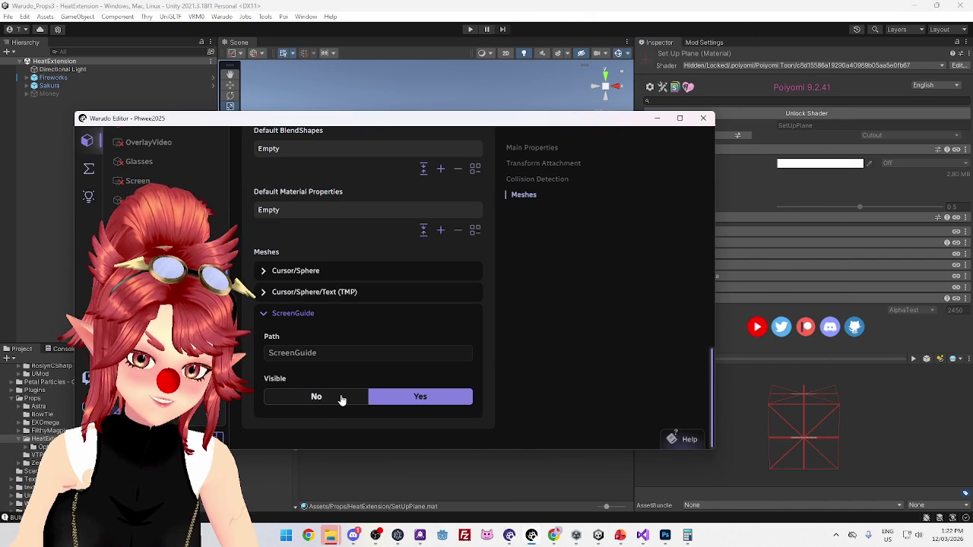
{"action": "scroll", "coordinate": [354, 273], "scroll_direction": "up", "scroll_amount": 10}
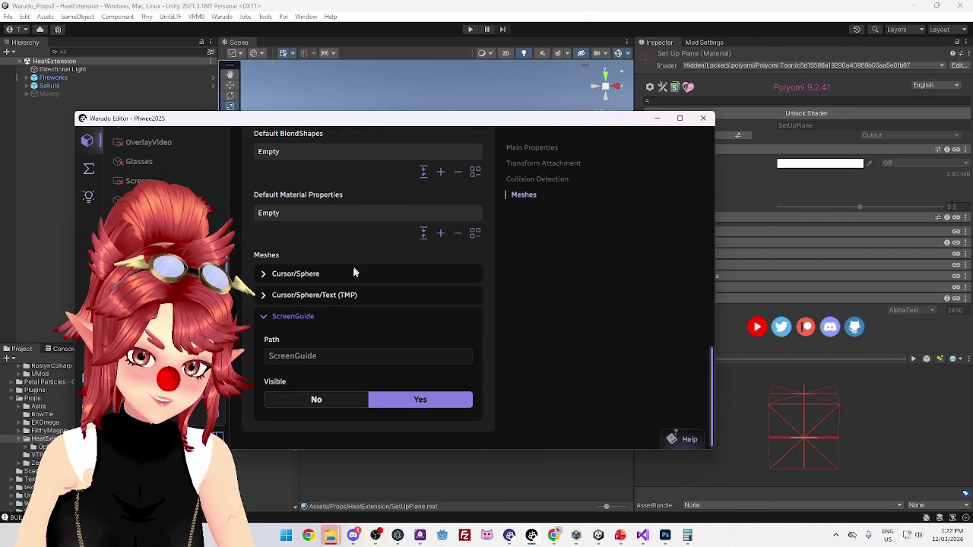
{"action": "scroll", "coordinate": [355, 272], "scroll_direction": "down", "scroll_amount": 5}
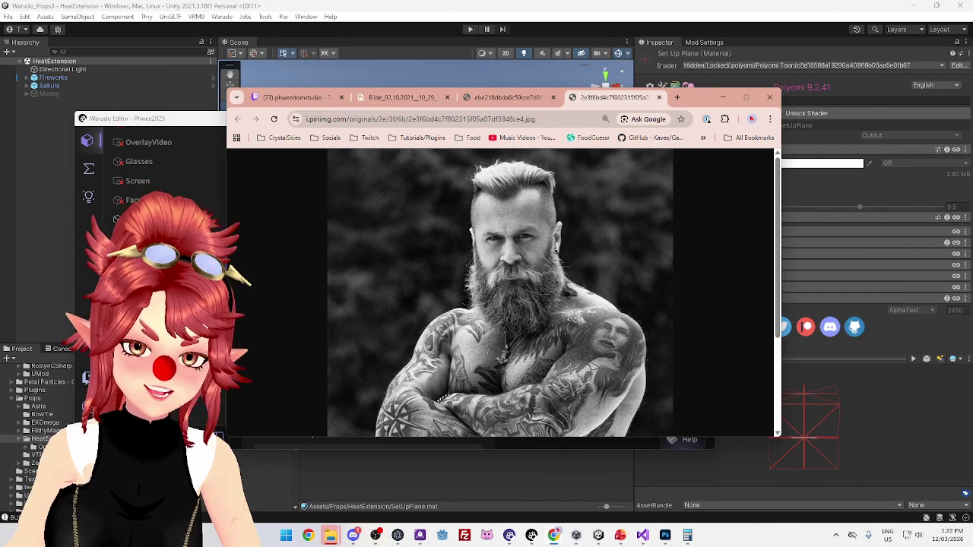
- Flip between the fur-clad, axe-holding and tattooed man photo tabs, settling on the fur-clad one
{"action": "left_click", "coordinate": [394, 96]}
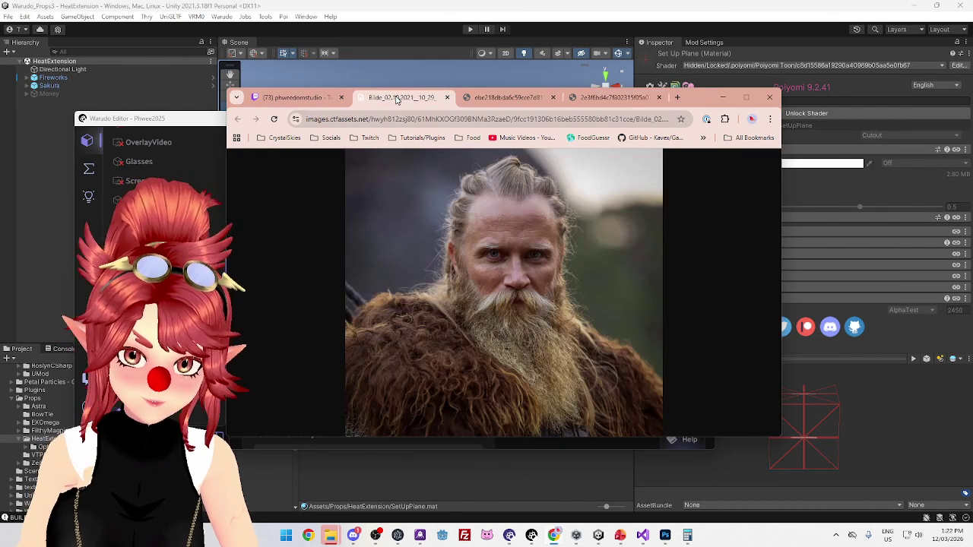
{"action": "left_click", "coordinate": [620, 98]}
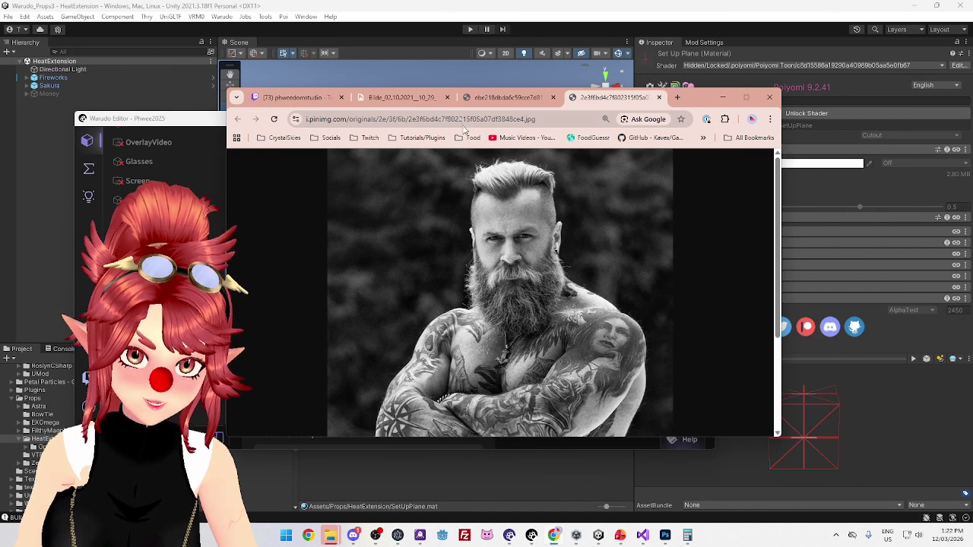
{"action": "left_click", "coordinate": [418, 101]}
{"action": "left_click", "coordinate": [492, 98]}
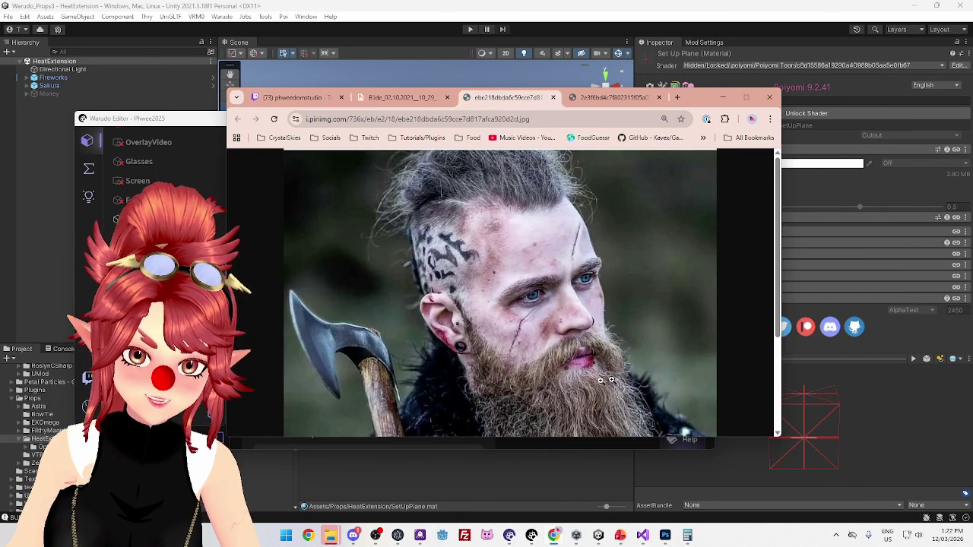
{"action": "left_click", "coordinate": [615, 97]}
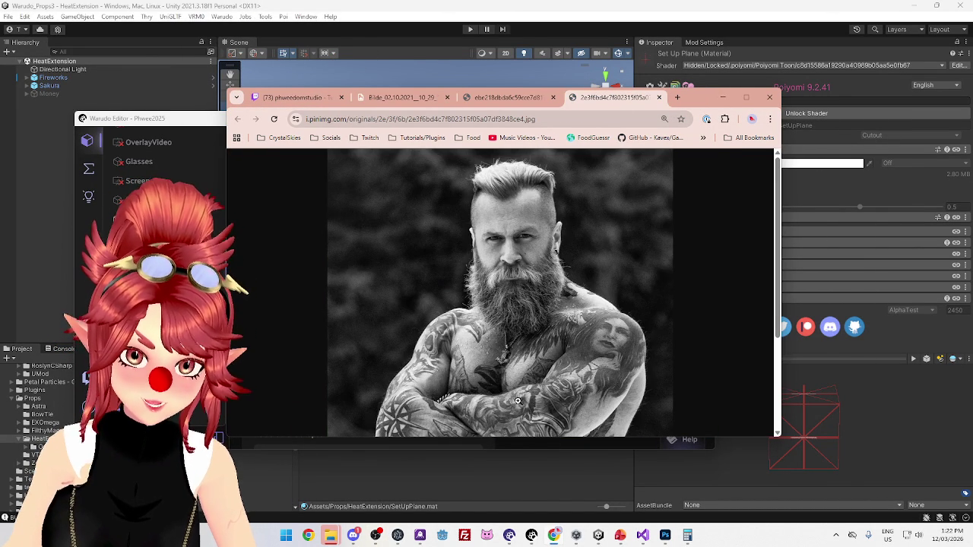
{"action": "left_click", "coordinate": [420, 100]}
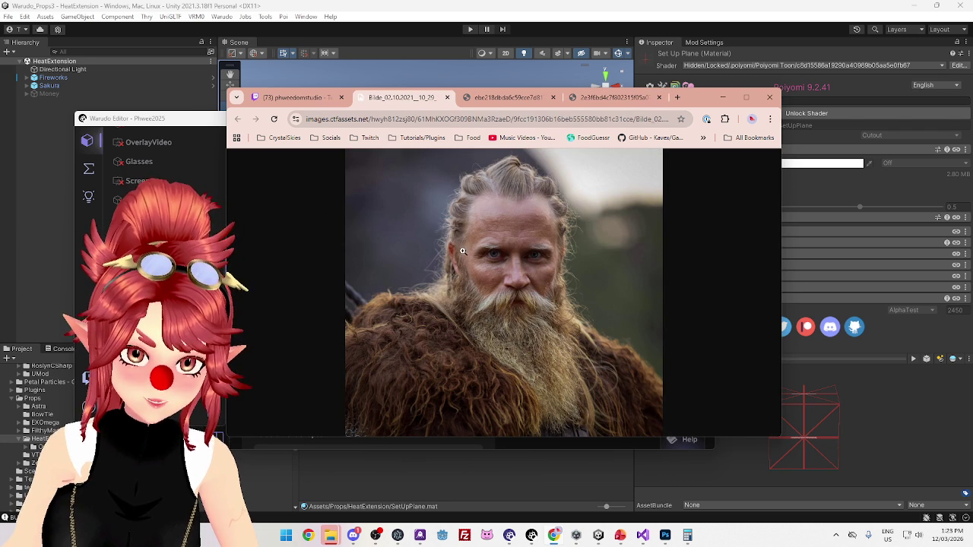
{"action": "left_click", "coordinate": [492, 99]}
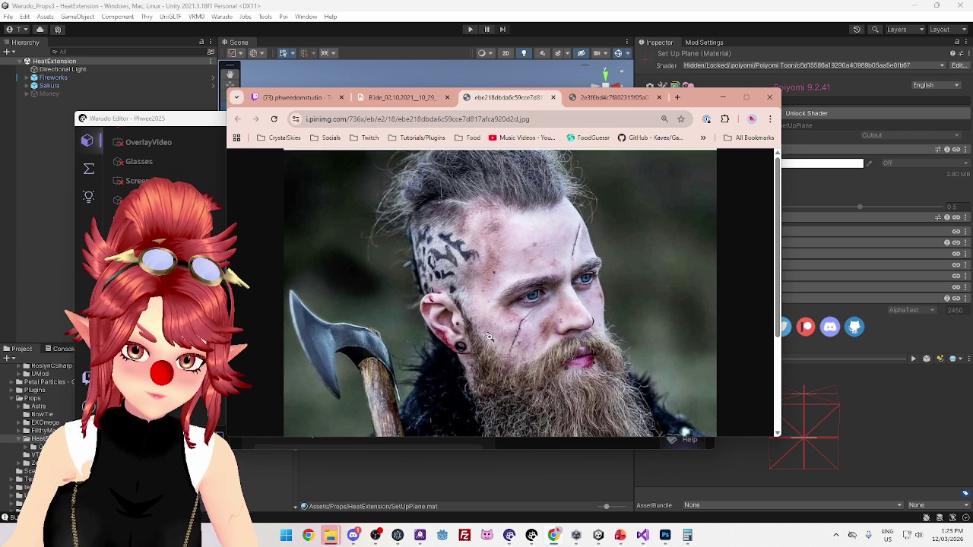
{"action": "left_click", "coordinate": [601, 101]}
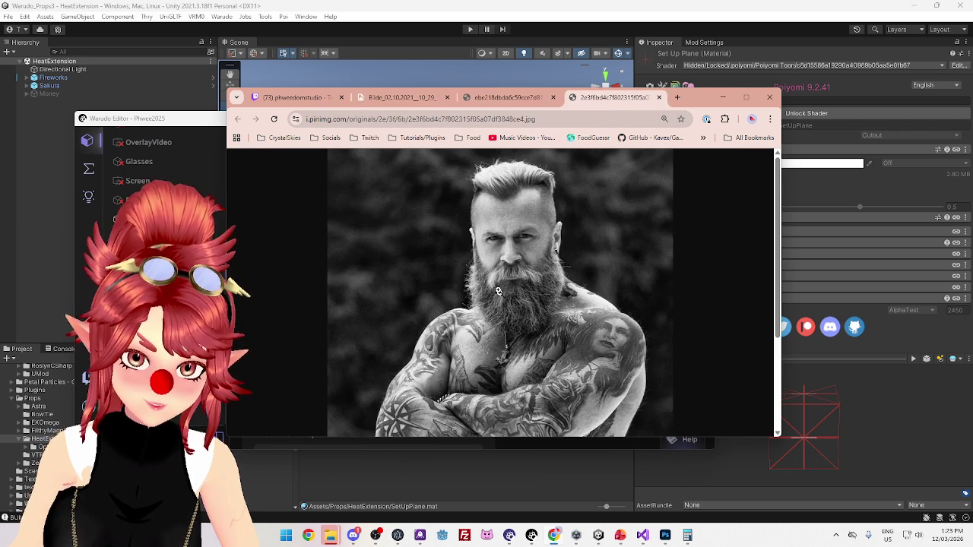
{"action": "left_click", "coordinate": [493, 100]}
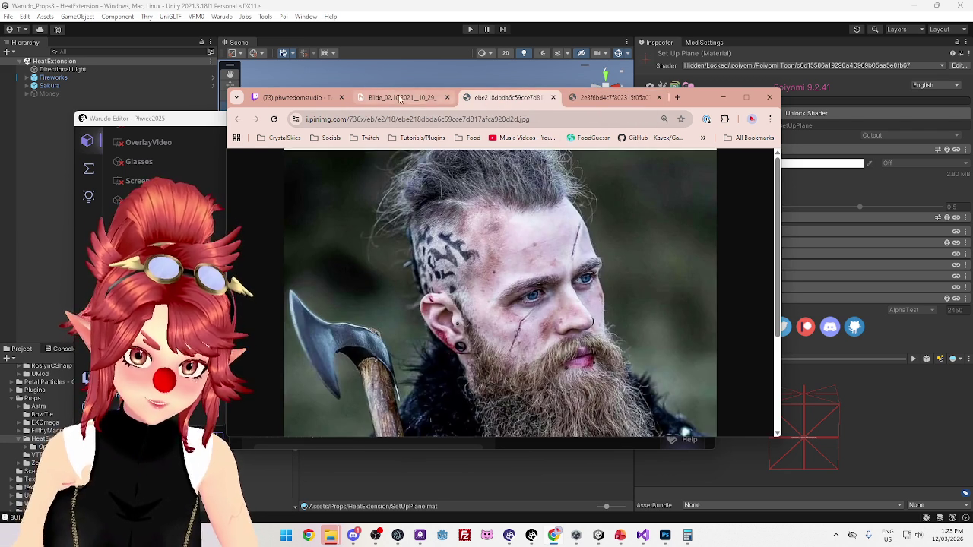
{"action": "left_click", "coordinate": [402, 97]}
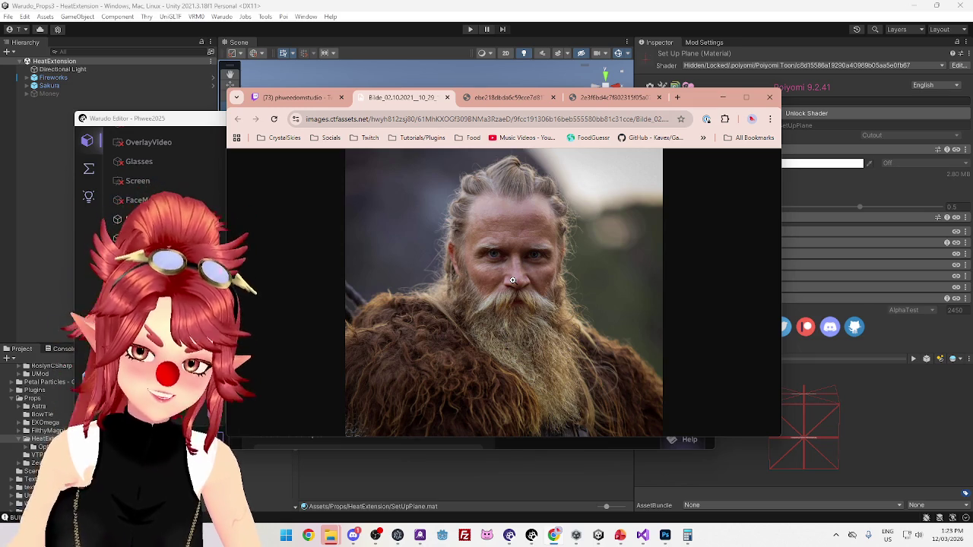
{"action": "left_click", "coordinate": [504, 97]}
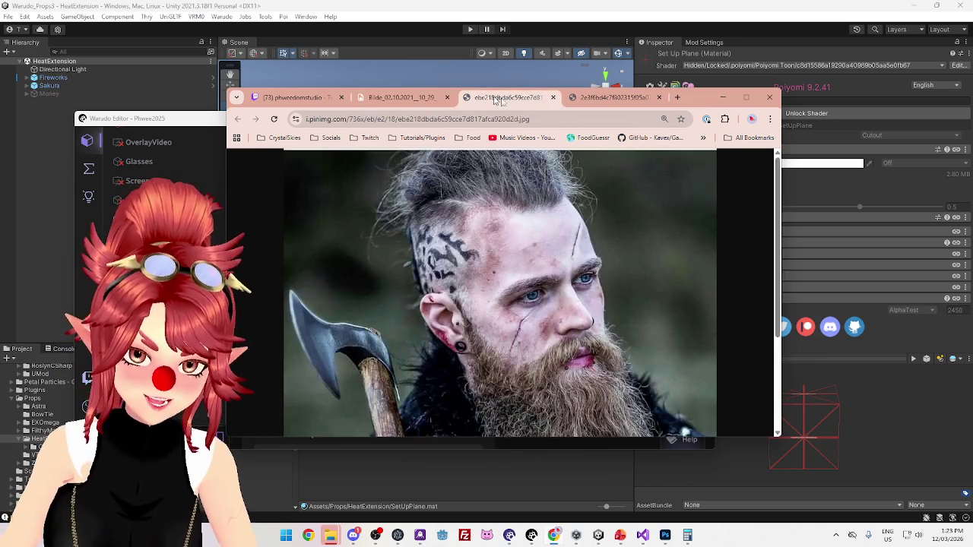
{"action": "left_click", "coordinate": [604, 97]}
{"action": "left_click", "coordinate": [514, 100]}
{"action": "left_click", "coordinate": [401, 99]}
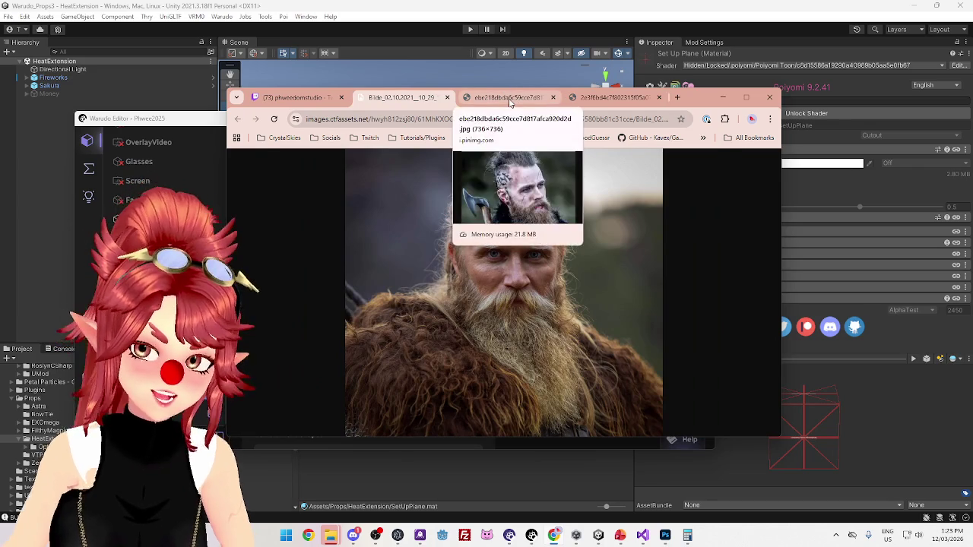
{"action": "left_click", "coordinate": [507, 98]}
{"action": "left_click", "coordinate": [605, 97]}
{"action": "left_click", "coordinate": [407, 100]}
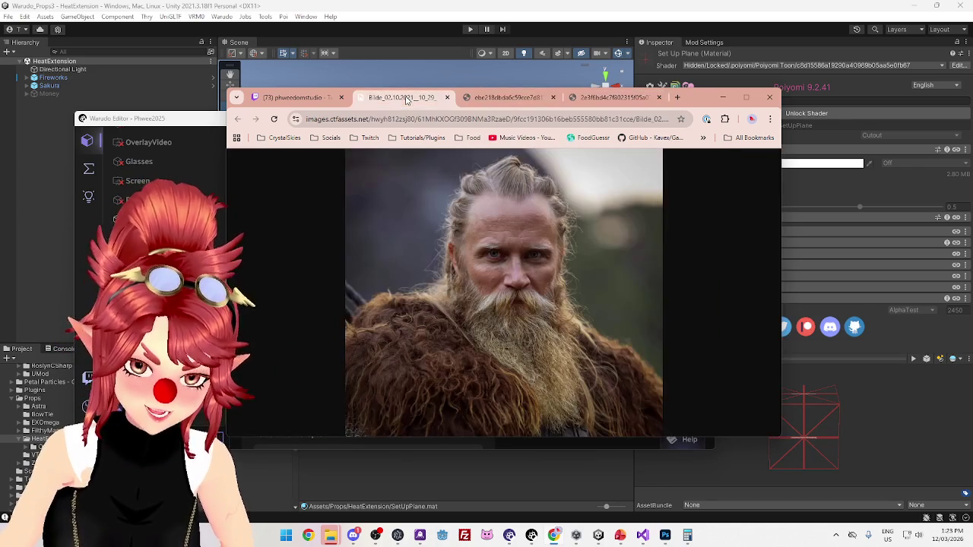
{"action": "left_click", "coordinate": [517, 100]}
{"action": "left_click", "coordinate": [602, 99]}
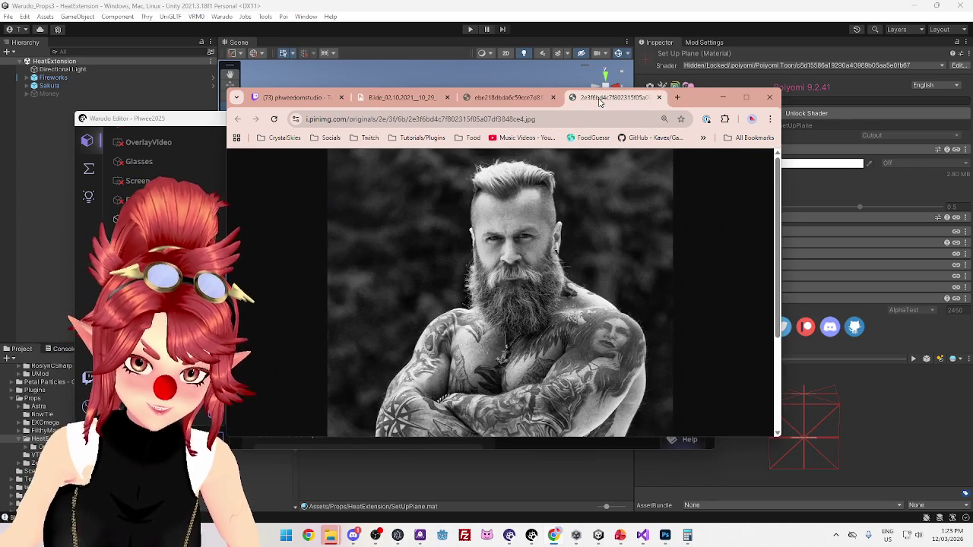
{"action": "left_click", "coordinate": [409, 100]}
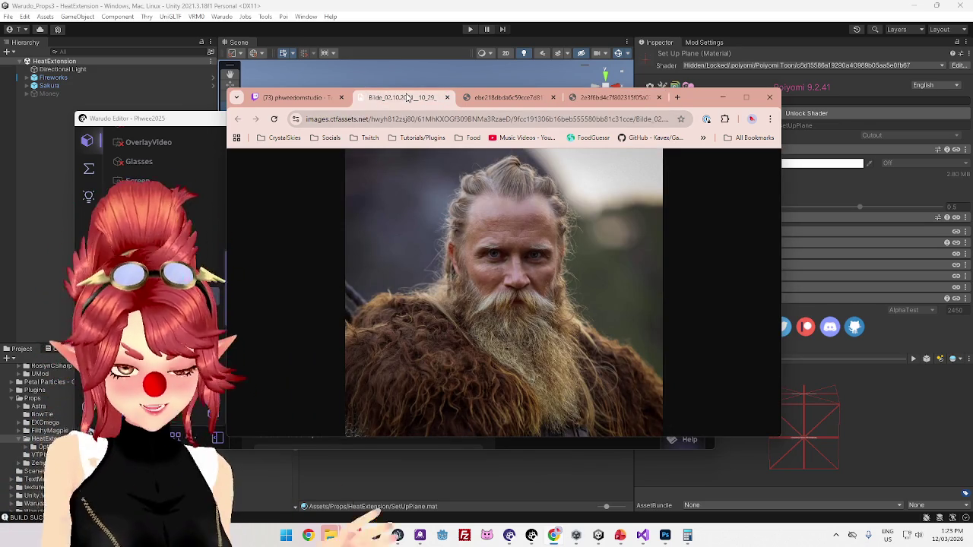
{"action": "left_click", "coordinate": [407, 15]}
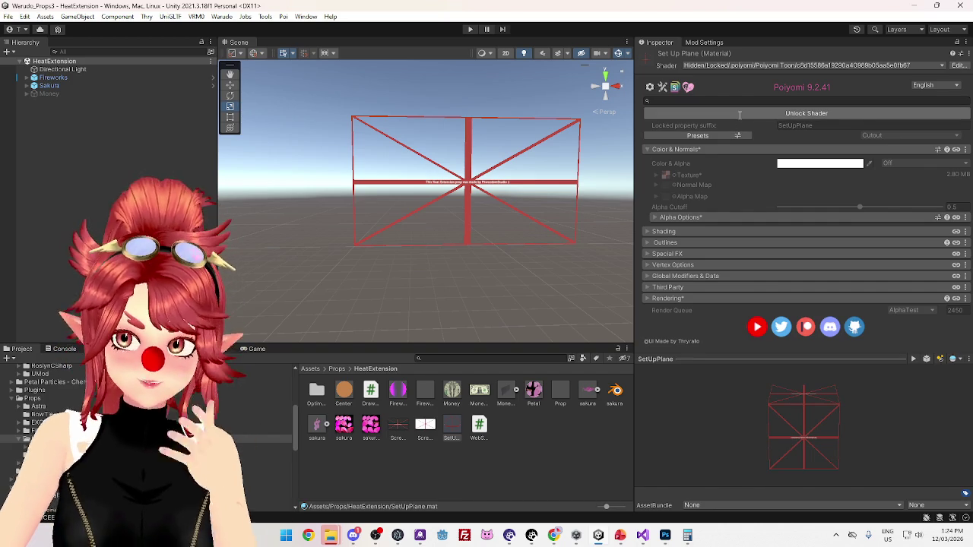
- Unlock the SetUpPlane shader, change its rendering preset to TransClipping, and lock the Poiyomi shader again
{"action": "left_click", "coordinate": [739, 115]}
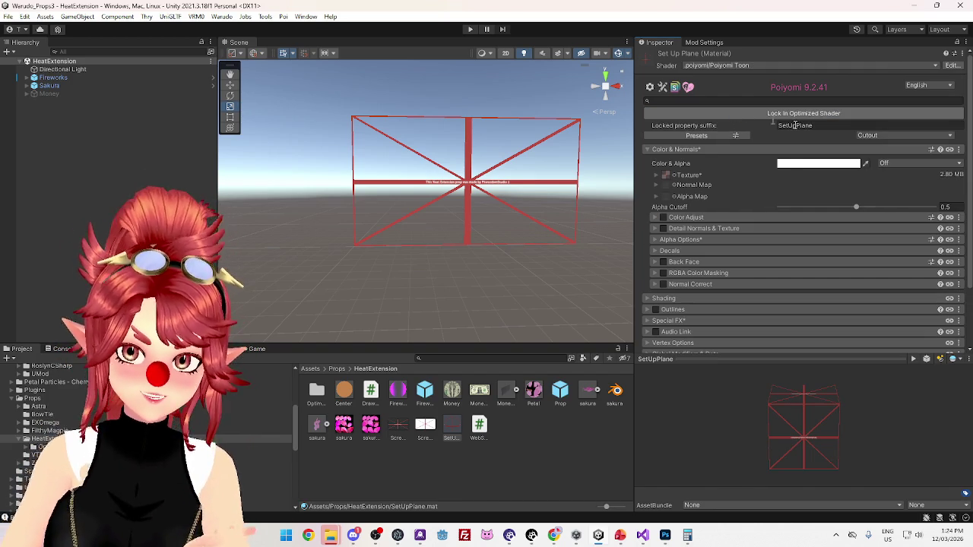
{"action": "left_click", "coordinate": [871, 137]}
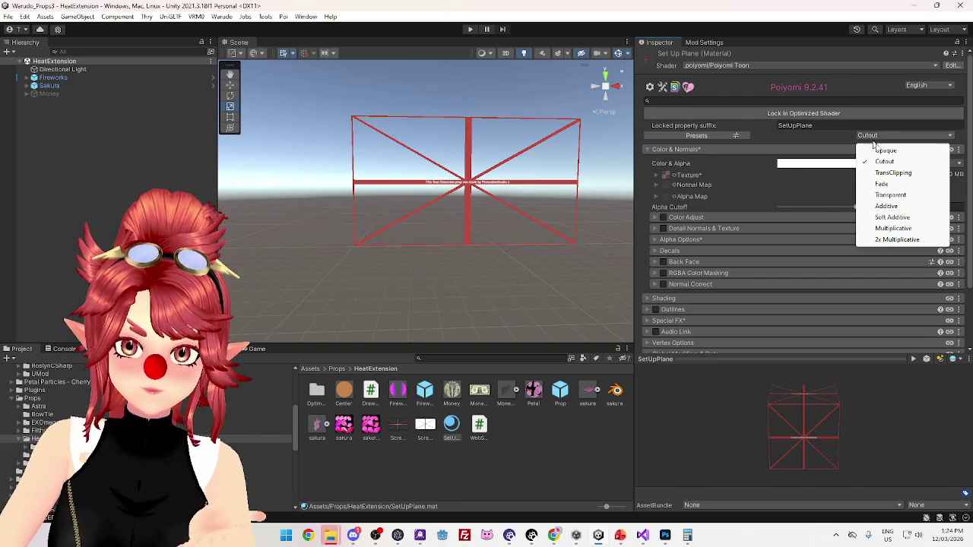
{"action": "left_click", "coordinate": [887, 195]}
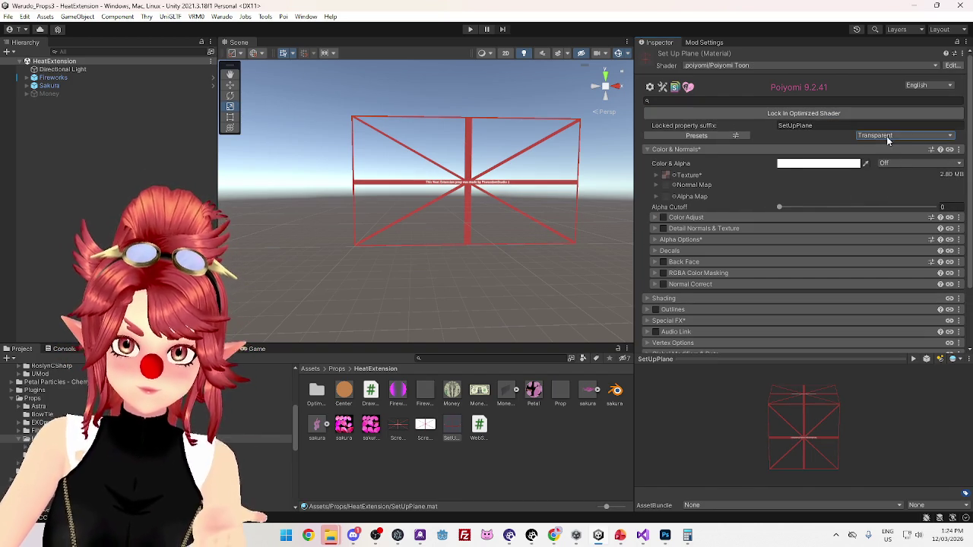
{"action": "left_click", "coordinate": [887, 137]}
{"action": "left_click", "coordinate": [886, 162]}
{"action": "left_click", "coordinate": [889, 134]}
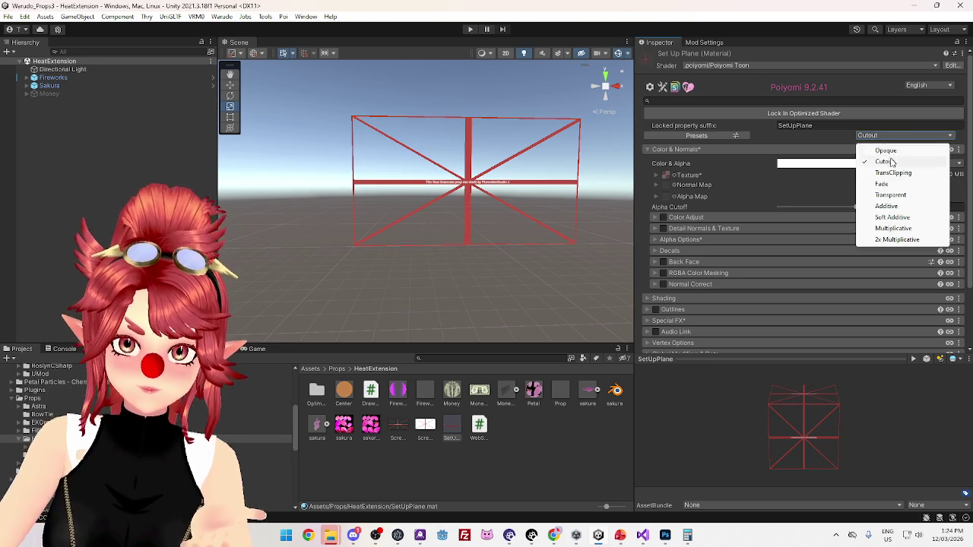
{"action": "left_click", "coordinate": [890, 173]}
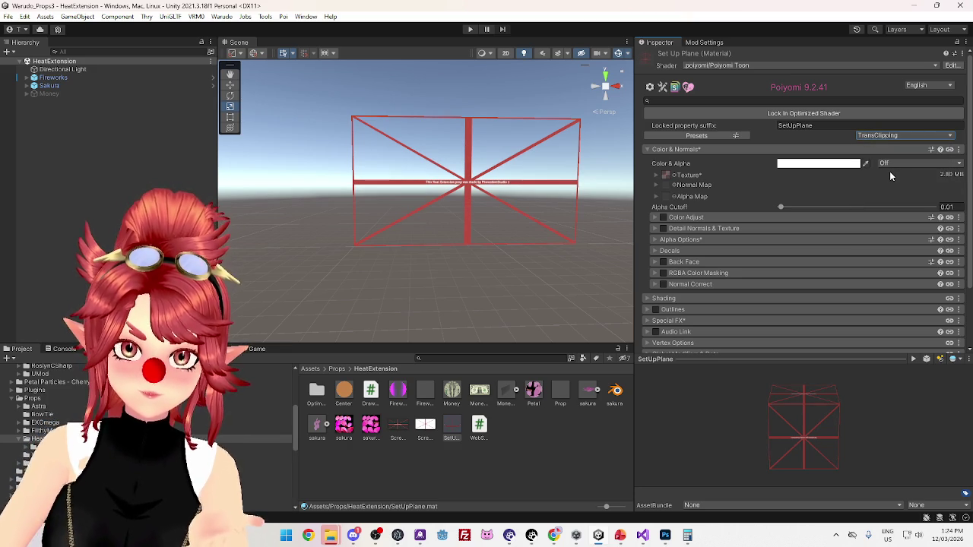
{"action": "left_click", "coordinate": [805, 116]}
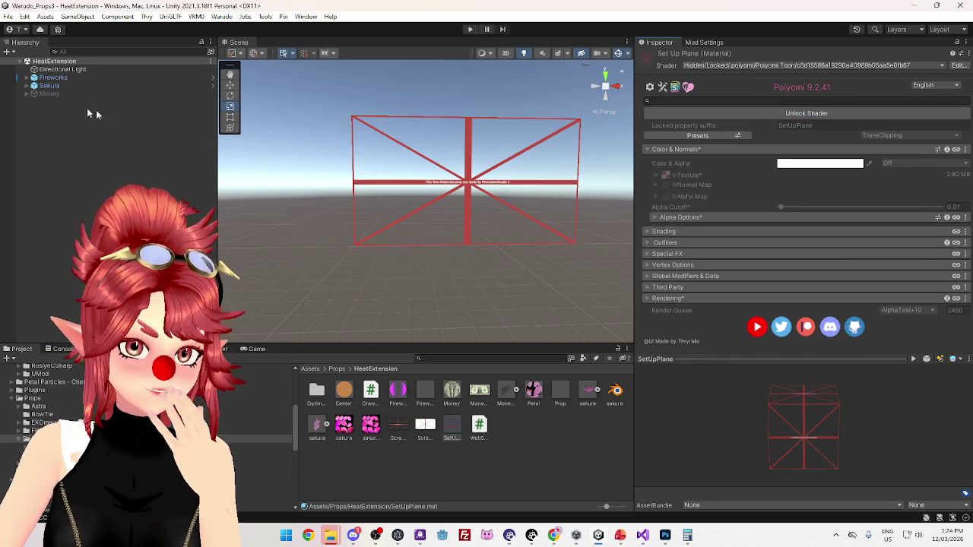
{"action": "left_click", "coordinate": [554, 535]}
{"action": "left_click", "coordinate": [490, 99]}
{"action": "left_click", "coordinate": [612, 99]}
{"action": "left_click", "coordinate": [505, 99]}
{"action": "left_click", "coordinate": [397, 100]}
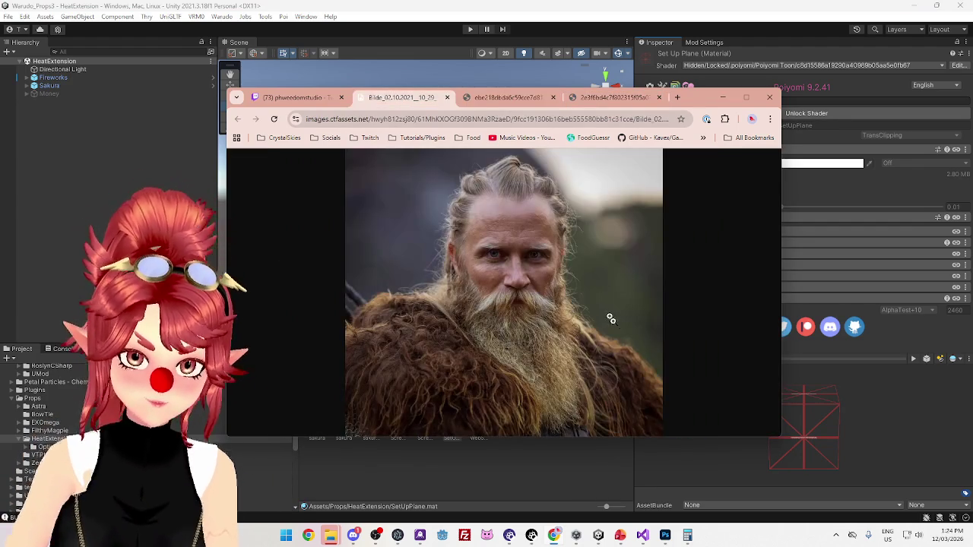
{"action": "left_click", "coordinate": [515, 102]}
{"action": "left_click", "coordinate": [612, 99]}
{"action": "left_click", "coordinate": [508, 98]}
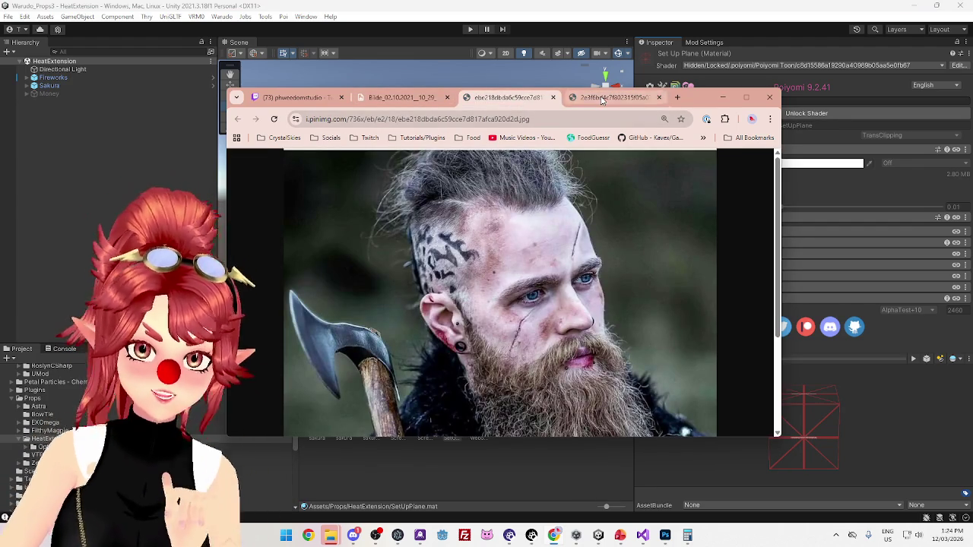
{"action": "left_click", "coordinate": [608, 99]}
{"action": "left_click", "coordinate": [463, 101]}
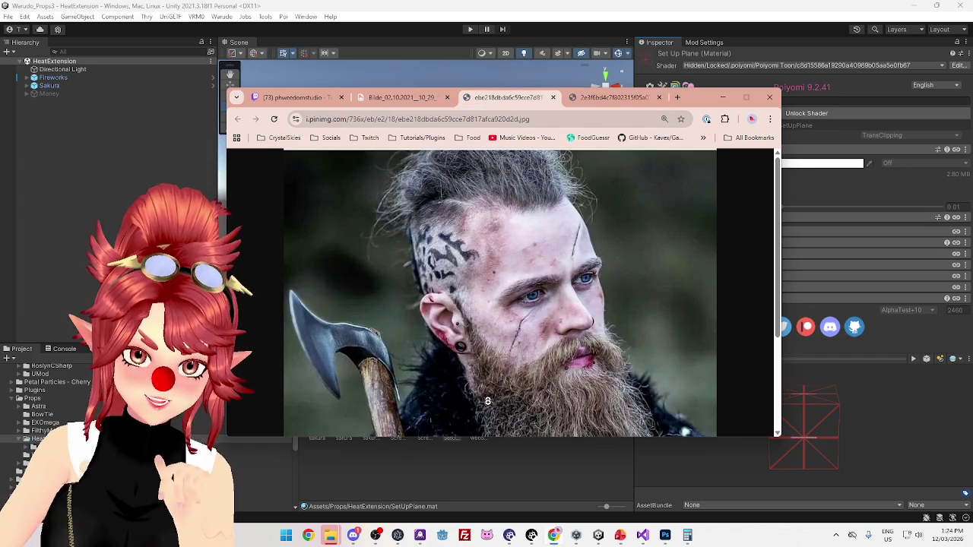
{"action": "left_click", "coordinate": [608, 98]}
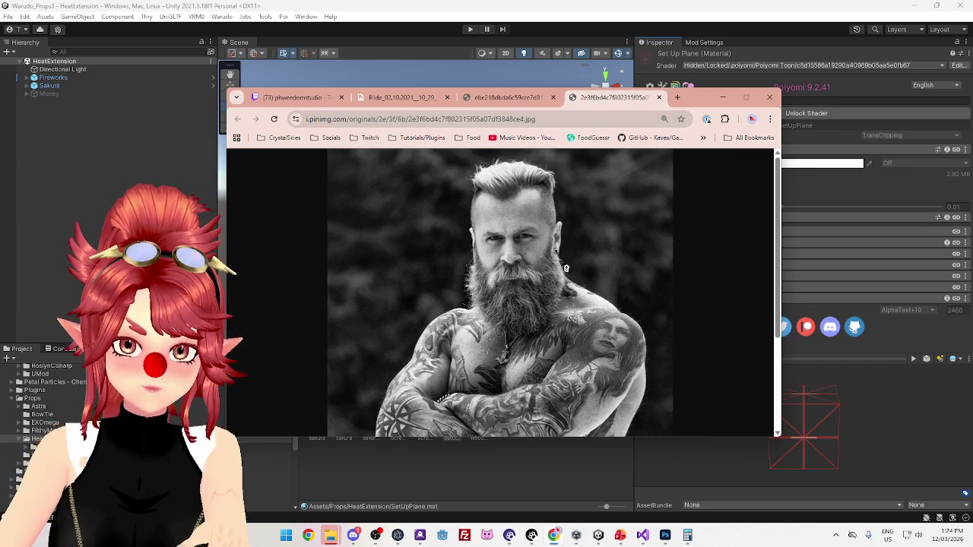
{"action": "left_click", "coordinate": [416, 103]}
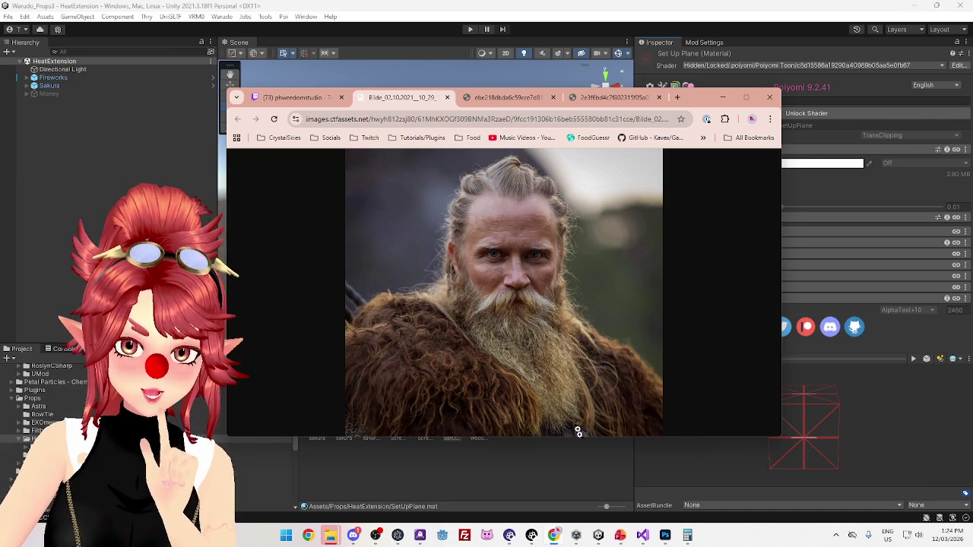
{"action": "left_click", "coordinate": [575, 9]}
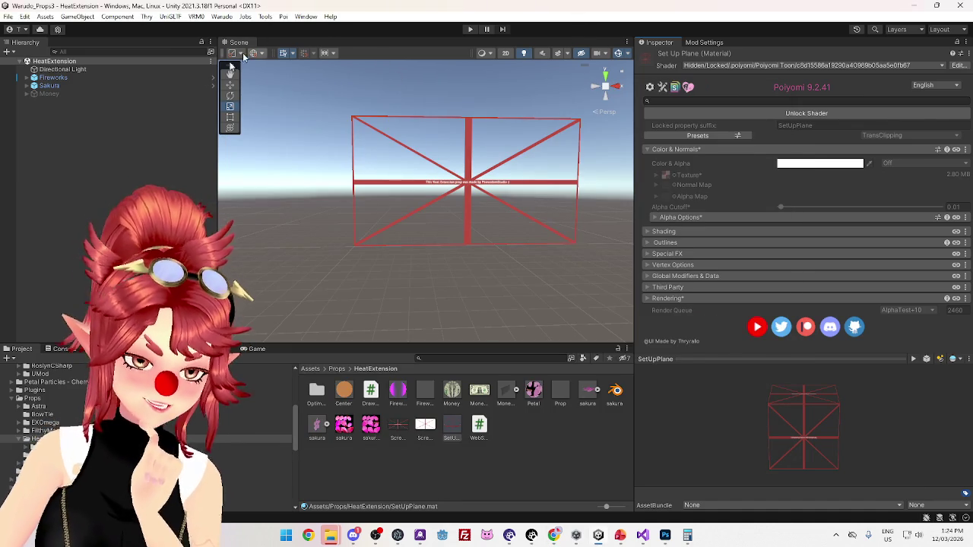
- Check Sakura's Draw Click properties and Mod Settings tab, then switch to Visual Studio
{"action": "left_click", "coordinate": [73, 85]}
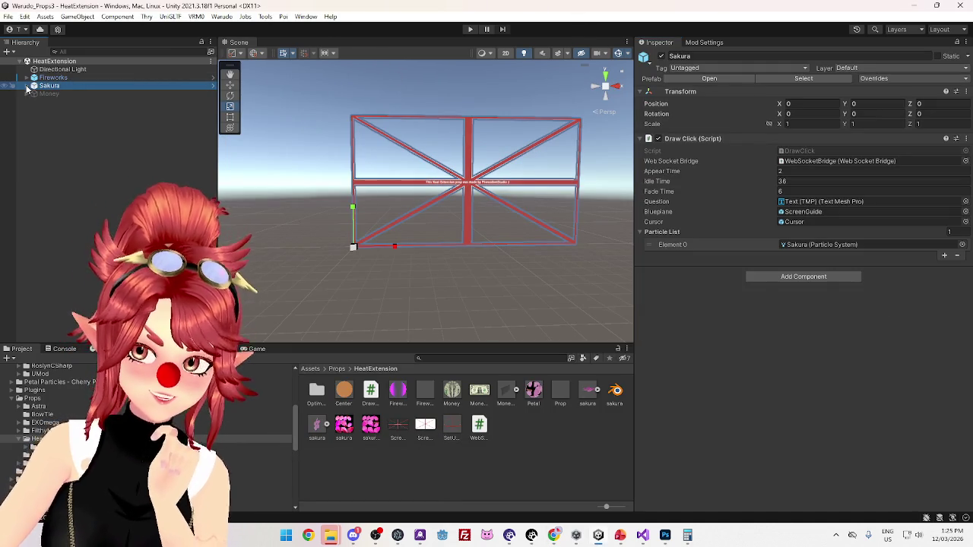
{"action": "left_click", "coordinate": [706, 43]}
{"action": "left_click", "coordinate": [659, 42]}
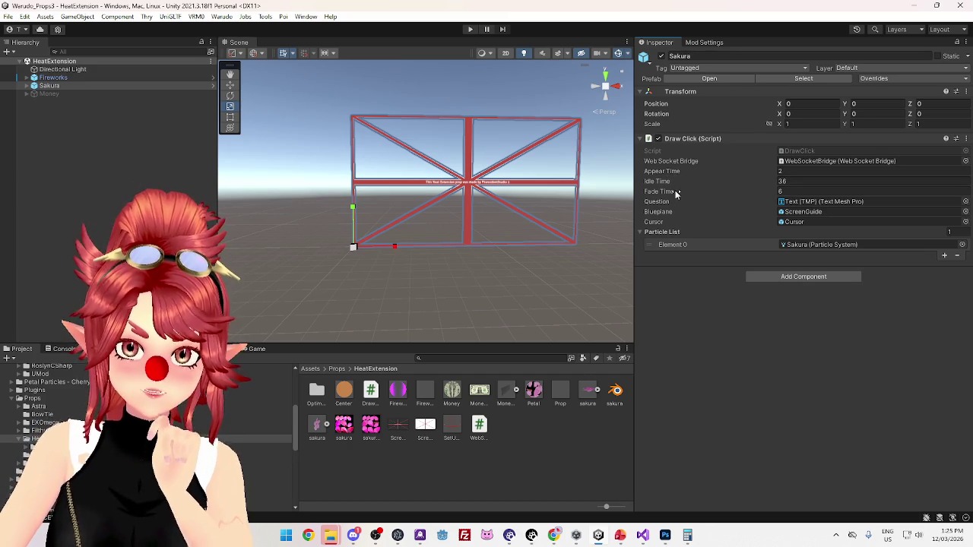
{"action": "left_click", "coordinate": [642, 535]}
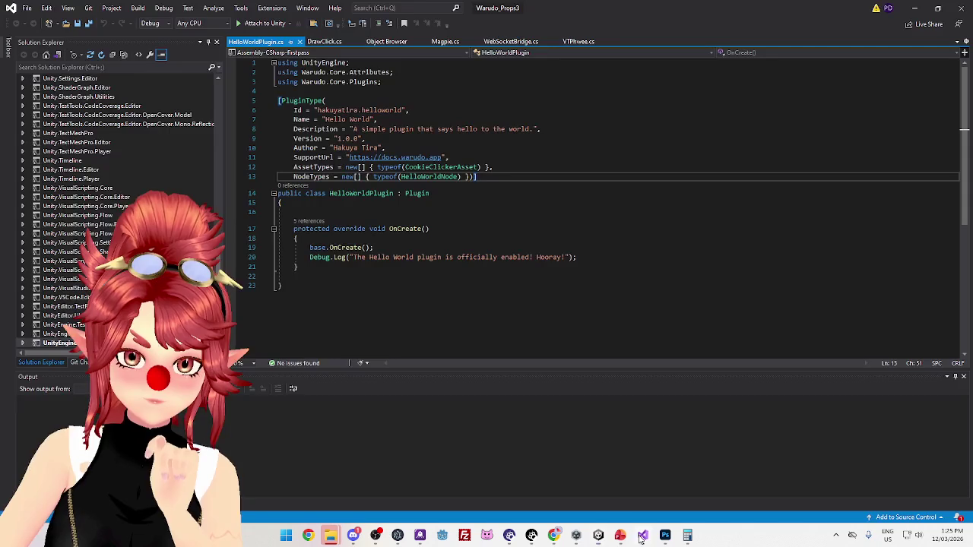
- In DrawClick.cs, delete the appearTime, idleTime and fadeTime float fields and leftover blank lines
{"action": "left_click", "coordinate": [325, 41]}
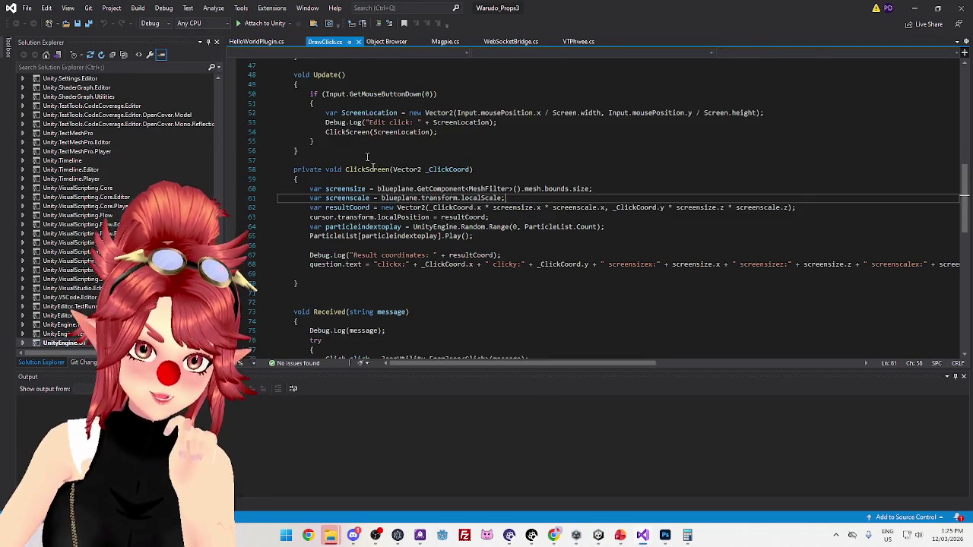
{"action": "scroll", "coordinate": [438, 217], "scroll_direction": "up", "scroll_amount": 15}
{"action": "scroll", "coordinate": [366, 162], "scroll_direction": "down", "scroll_amount": 5}
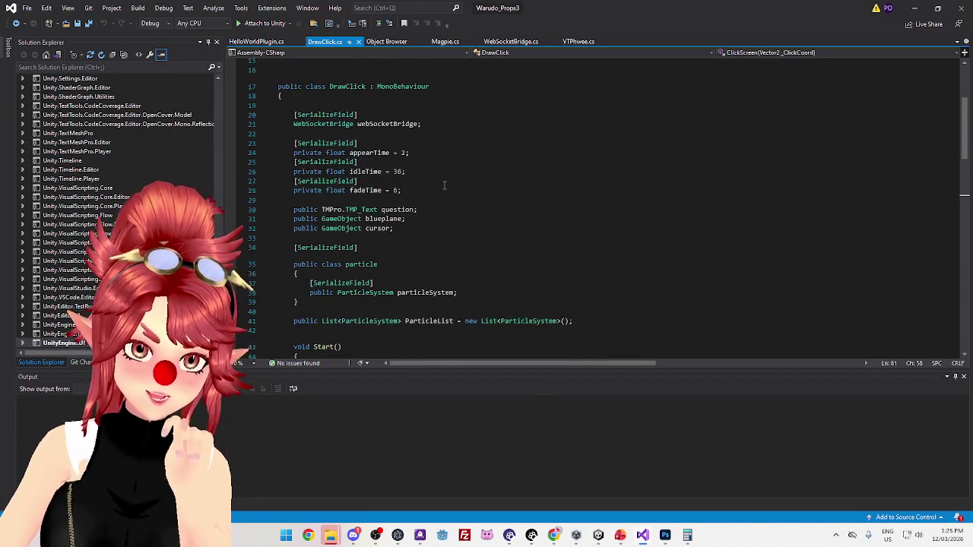
{"action": "left_click", "coordinate": [372, 152]}
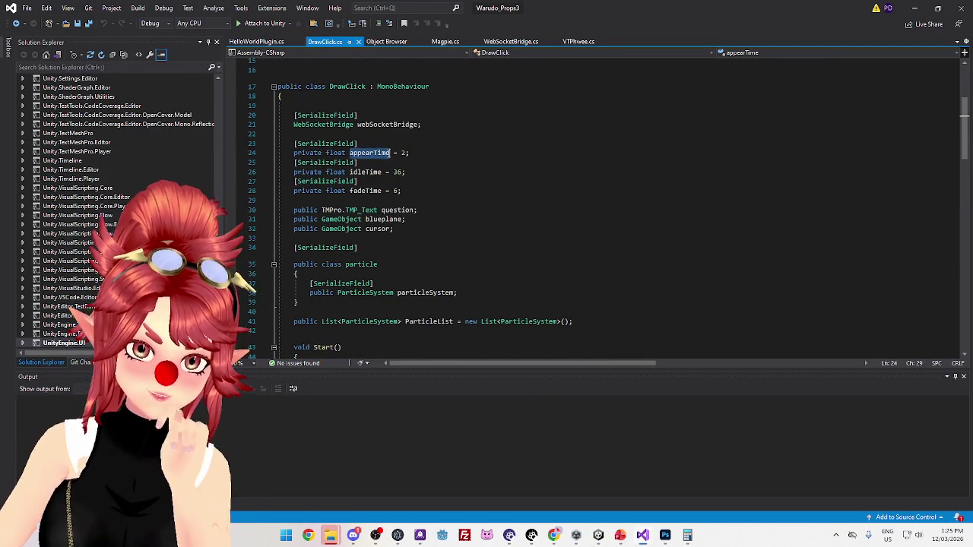
{"action": "scroll", "coordinate": [460, 238], "scroll_direction": "down", "scroll_amount": 20}
{"action": "scroll", "coordinate": [545, 267], "scroll_direction": "up", "scroll_amount": 15}
{"action": "scroll", "coordinate": [416, 188], "scroll_direction": "up", "scroll_amount": 12}
{"action": "mouse_move", "coordinate": [408, 187]}
{"action": "left_mouse_down"}
{"action": "mouse_move", "coordinate": [357, 189]}
{"action": "mouse_move", "coordinate": [282, 144]}
{"action": "left_mouse_up"}
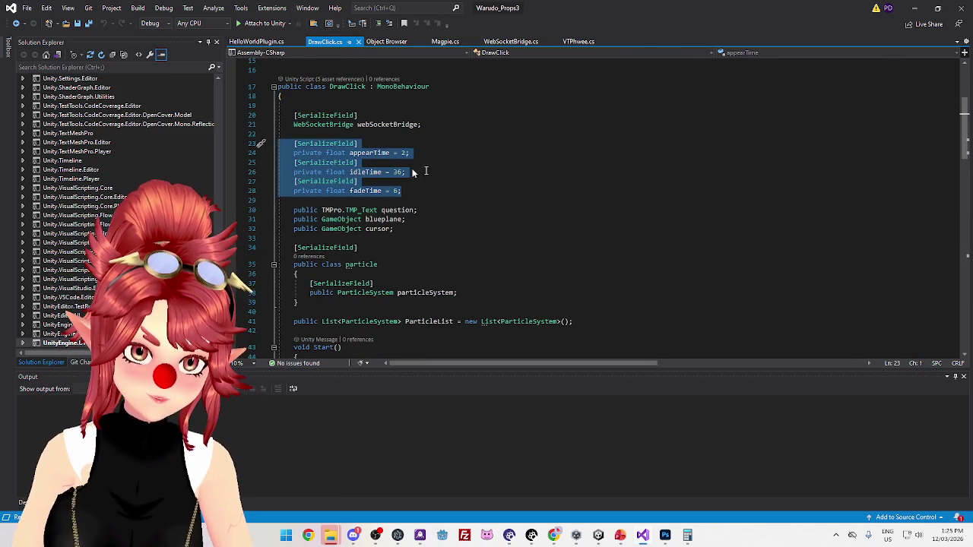
{"action": "key", "text": "Delete"}
{"action": "key", "text": "BackSpace"}
{"action": "key", "text": "BackSpace"}
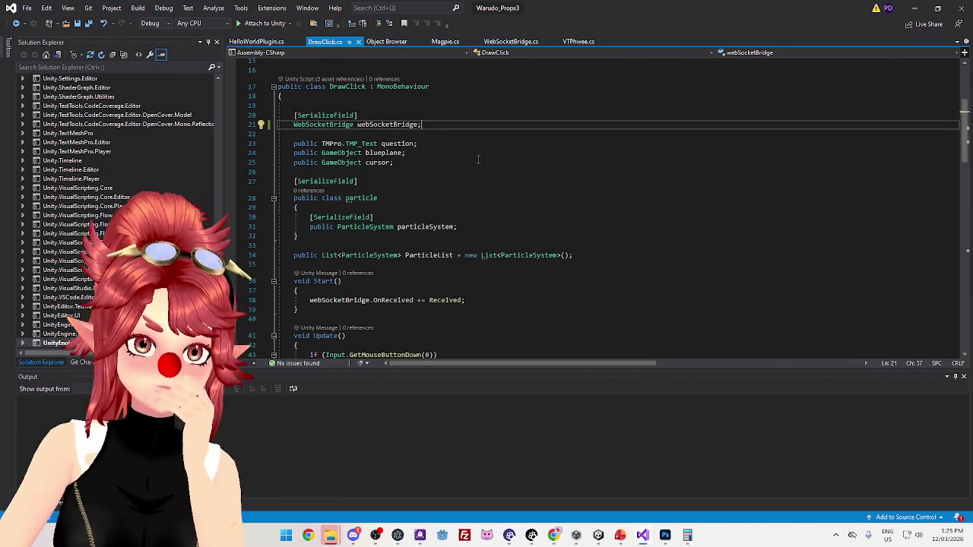
- Delete the commented-out screenPoint Vector3 block and the extra blank lines above var flipy
{"action": "scroll", "coordinate": [478, 159], "scroll_direction": "down", "scroll_amount": 18}
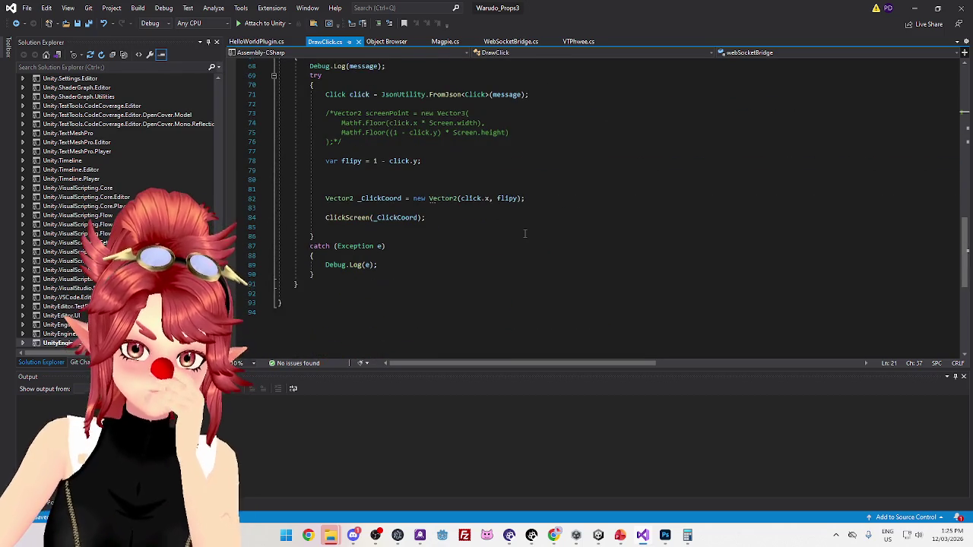
{"action": "scroll", "coordinate": [514, 234], "scroll_direction": "up", "scroll_amount": 4}
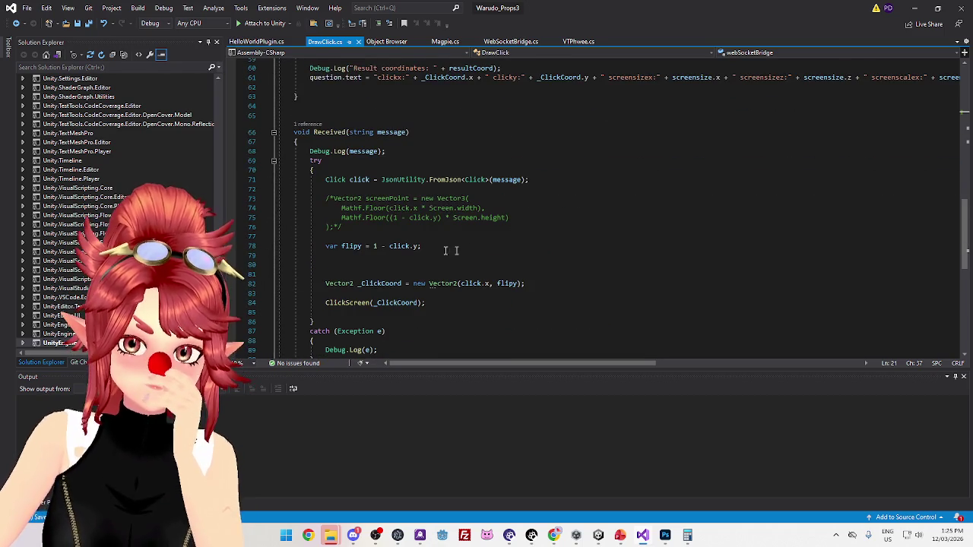
{"action": "left_click_drag", "start_coordinate": [354, 256], "coordinate": [277, 218]}
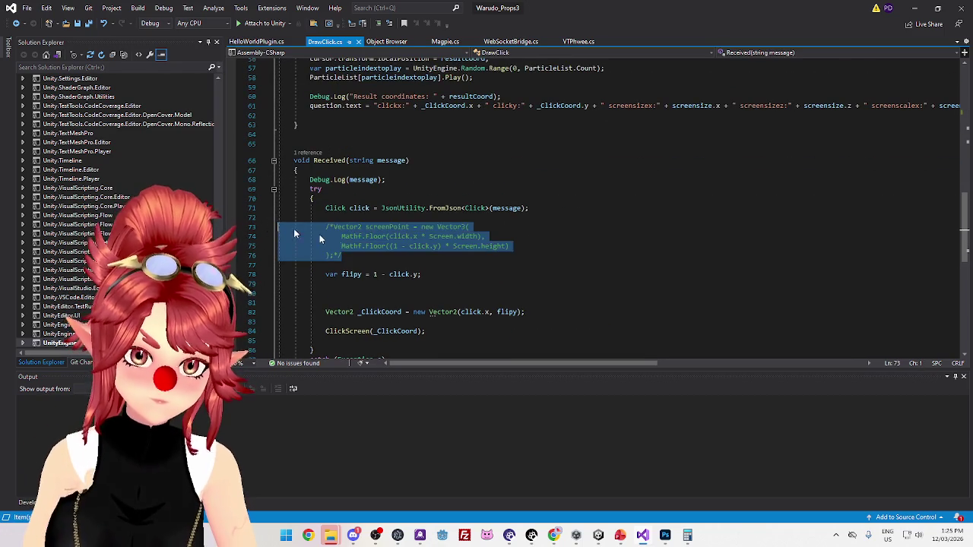
{"action": "key", "text": "Delete"}
{"action": "key", "text": "Delete"}
{"action": "left_click_drag", "start_coordinate": [327, 255], "coordinate": [276, 246]}
{"action": "key", "text": "Delete"}
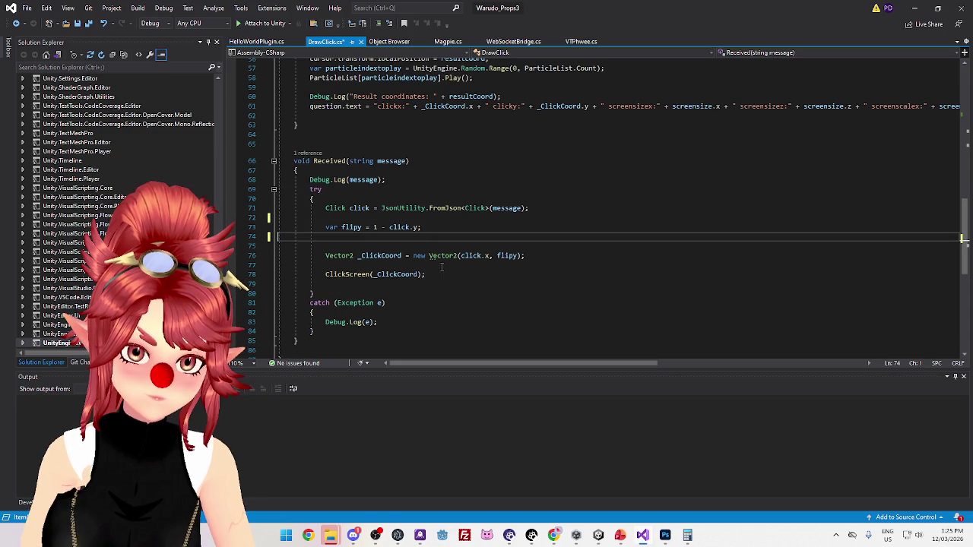
{"action": "key", "text": "Delete"}
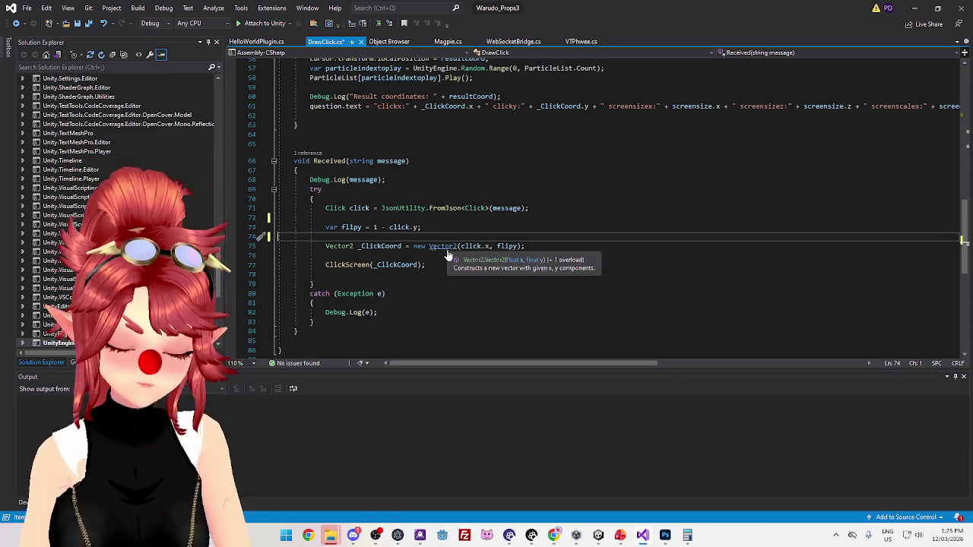
- Review the cleaned-up script and return to the Unity editor
{"action": "scroll", "coordinate": [457, 206], "scroll_direction": "up", "scroll_amount": 11}
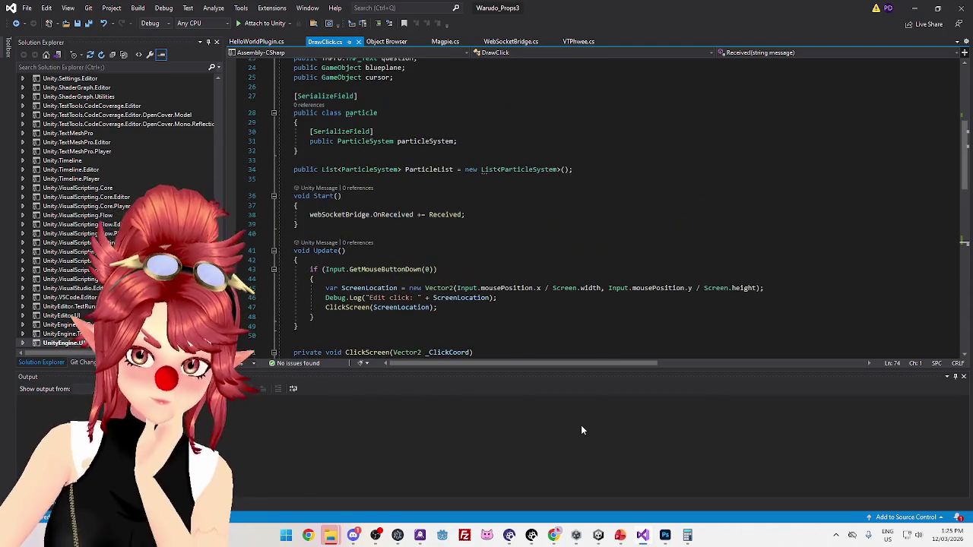
{"action": "scroll", "coordinate": [448, 228], "scroll_direction": "up", "scroll_amount": 4}
{"action": "scroll", "coordinate": [471, 273], "scroll_direction": "down", "scroll_amount": 4}
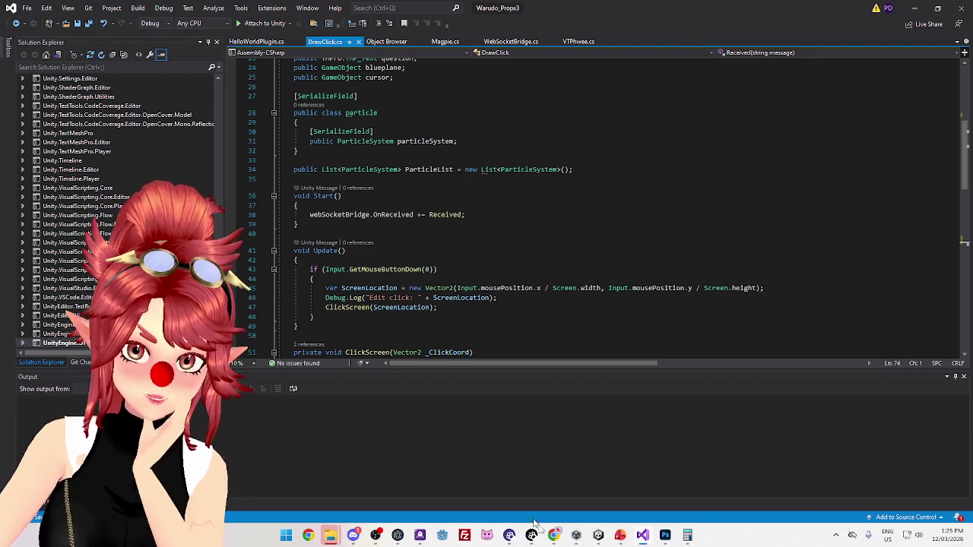
{"action": "mouse_move", "coordinate": [598, 537]}
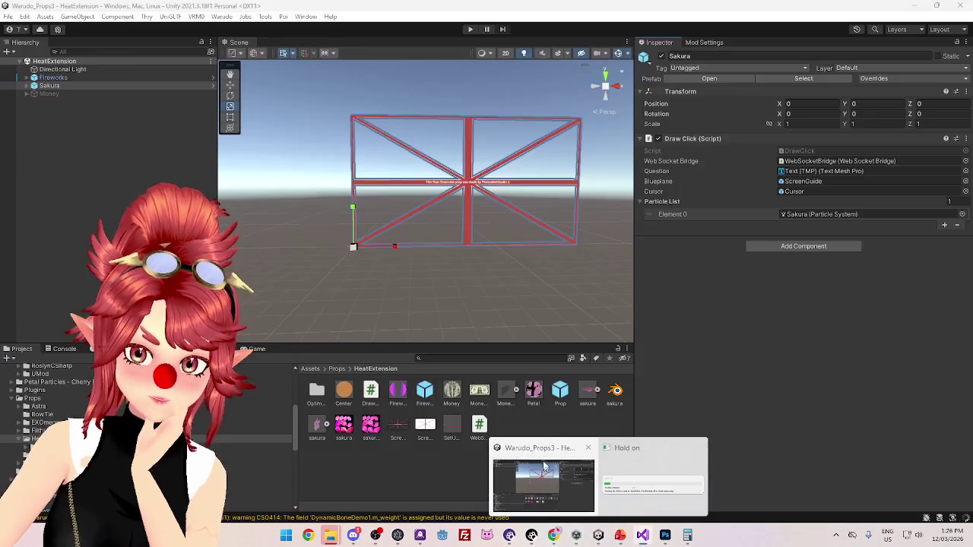
{"action": "left_click", "coordinate": [550, 448]}
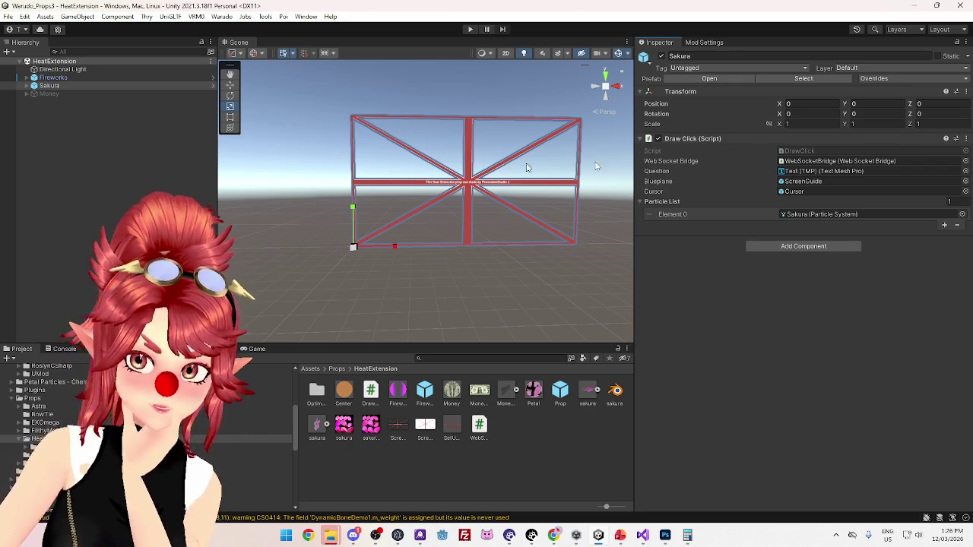
- In Mod Settings, name the new profile 'Sakura' and browse for the Mod Asset Directory
{"action": "left_click", "coordinate": [691, 43]}
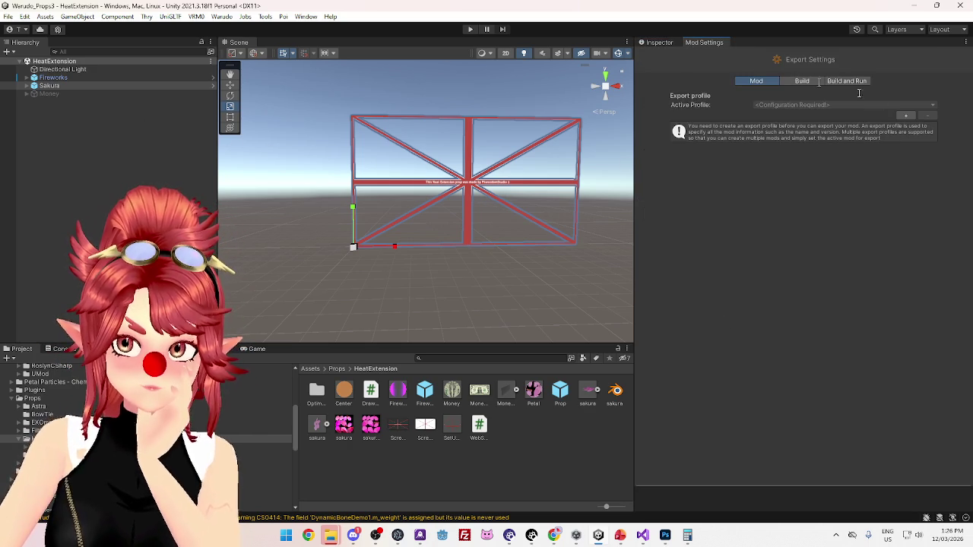
{"action": "left_click", "coordinate": [798, 138]}
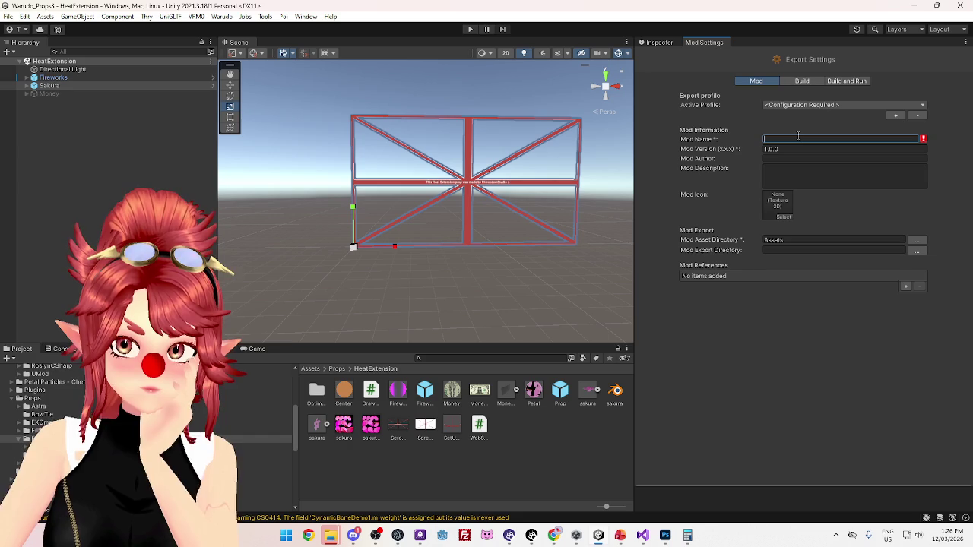
{"action": "type", "text": "Sakura"}
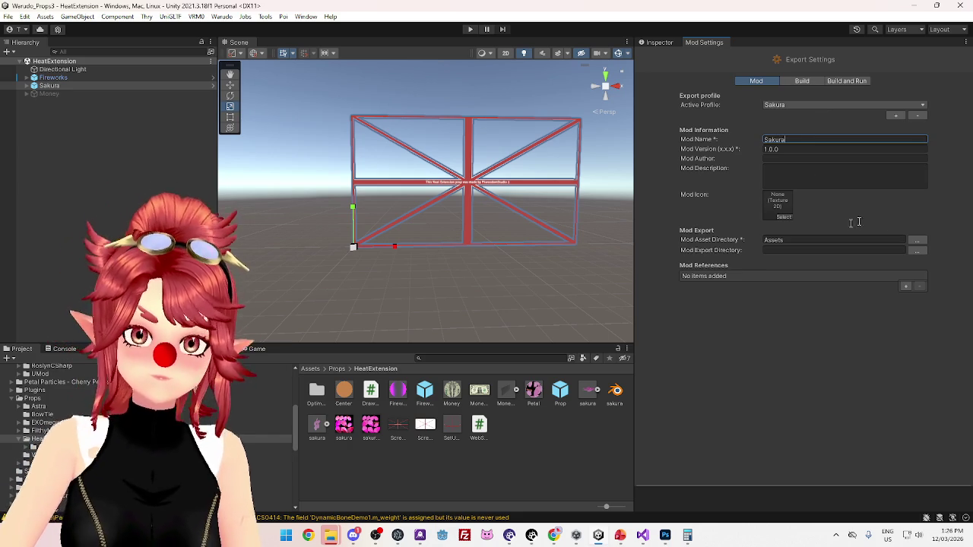
{"action": "left_click", "coordinate": [915, 239]}
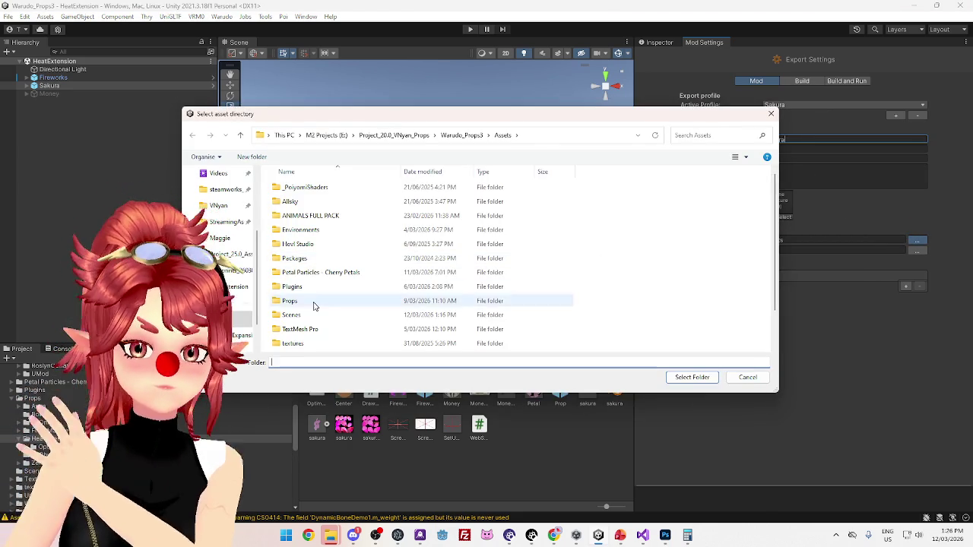
- Set the mod asset directory to the HeatExtension folder inside Props
{"action": "double_click", "coordinate": [315, 303]}
{"action": "double_click", "coordinate": [304, 244]}
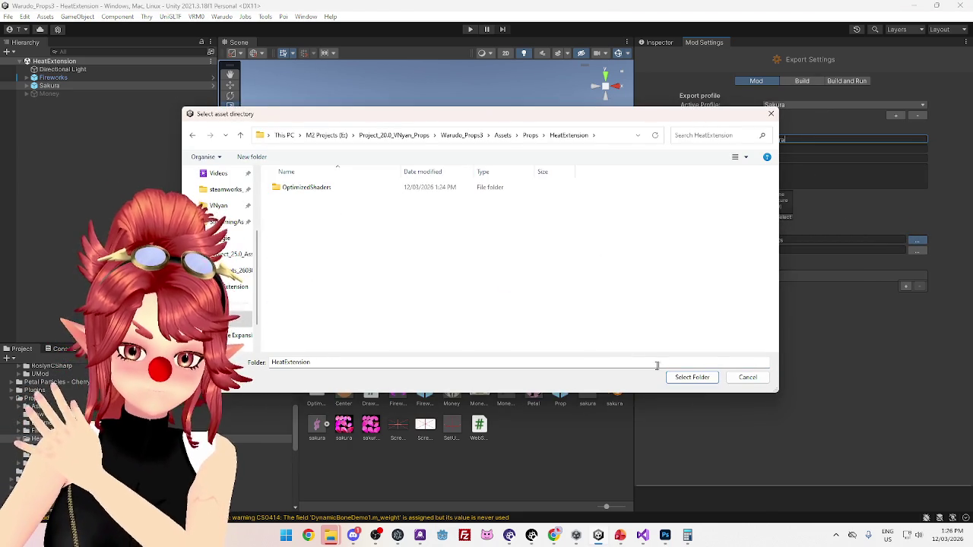
{"action": "left_click", "coordinate": [690, 377]}
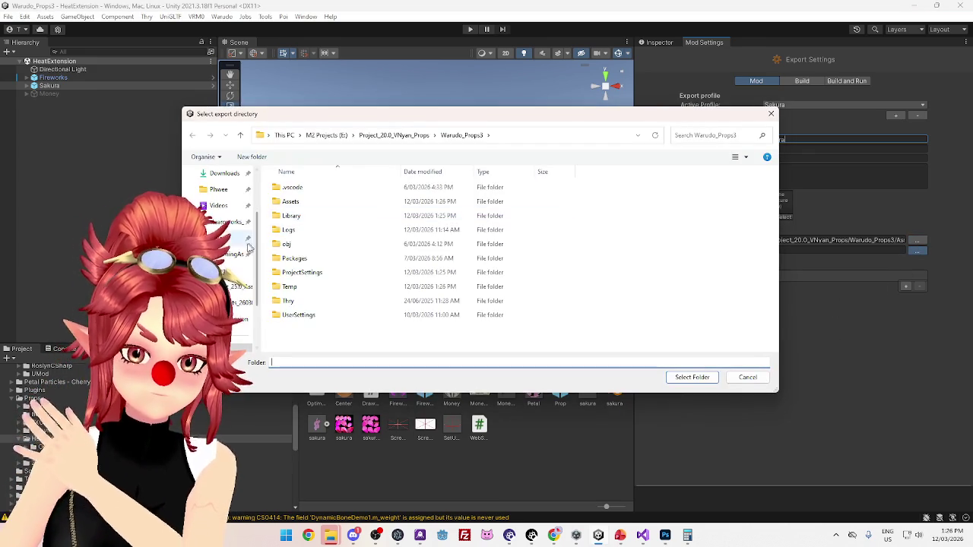
- Point the Mod Export Directory at Warudo's StreamingAssets Props folder
{"action": "scroll", "coordinate": [349, 312], "scroll_direction": "down", "scroll_amount": 3}
{"action": "left_click", "coordinate": [308, 278]}
{"action": "double_click", "coordinate": [307, 279]}
{"action": "left_click", "coordinate": [690, 378]}
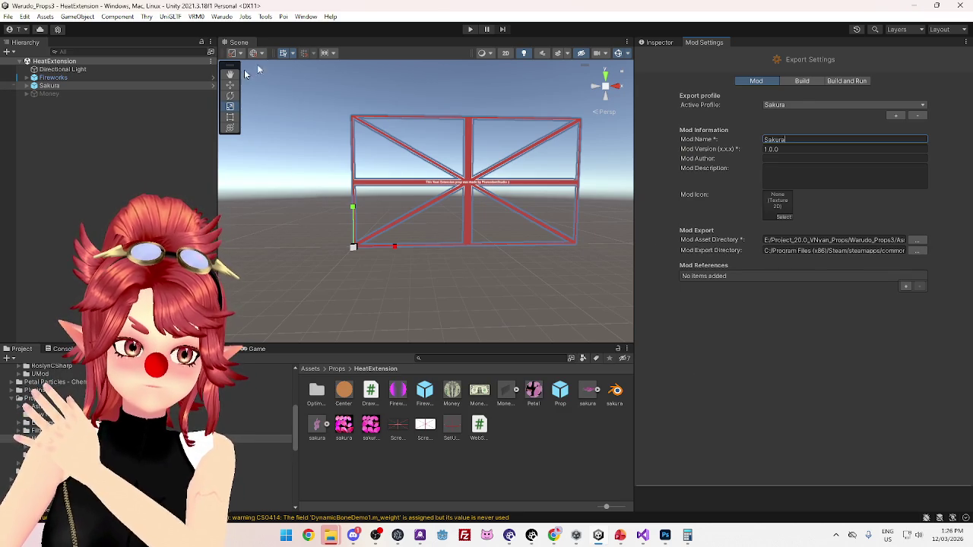
- Build the Sakura mod via Warudo > Build Mod and switch to Warudo
{"action": "left_click", "coordinate": [222, 17]}
{"action": "left_click", "coordinate": [236, 81]}
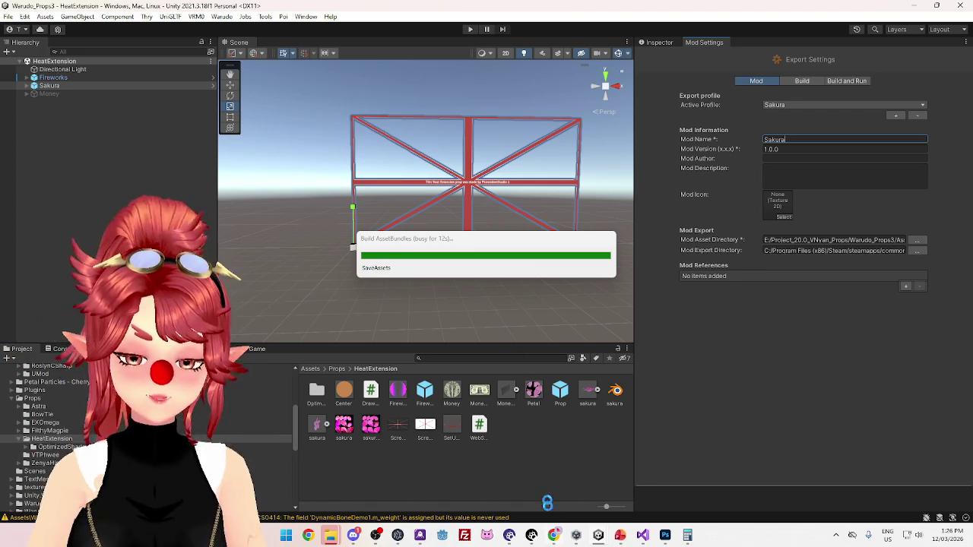
{"action": "left_click", "coordinate": [537, 536]}
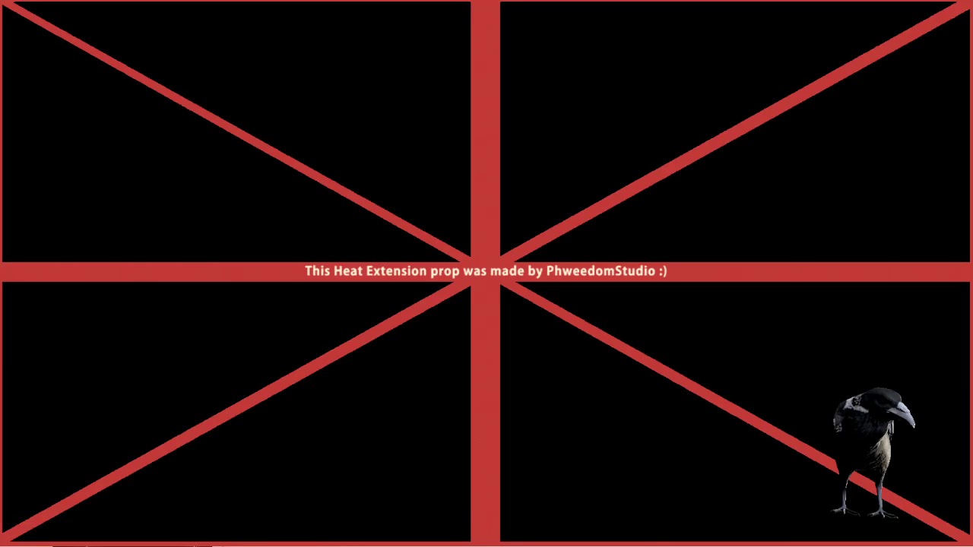
- Set the VR Room environment's Enabled to No, leaving a black background behind the ScreenGuide
{"action": "scroll", "coordinate": [168, 160], "scroll_direction": "up", "scroll_amount": 3}
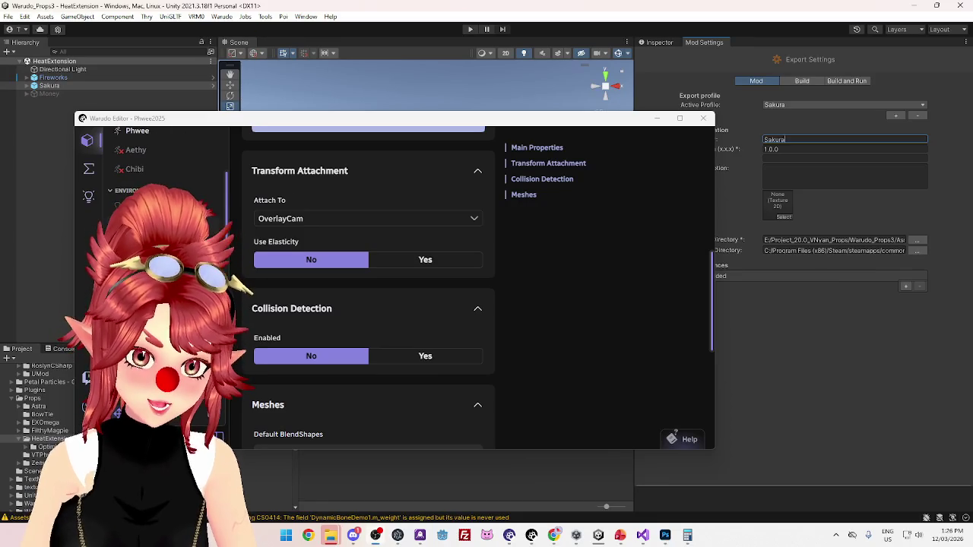
{"action": "left_click", "coordinate": [133, 205]}
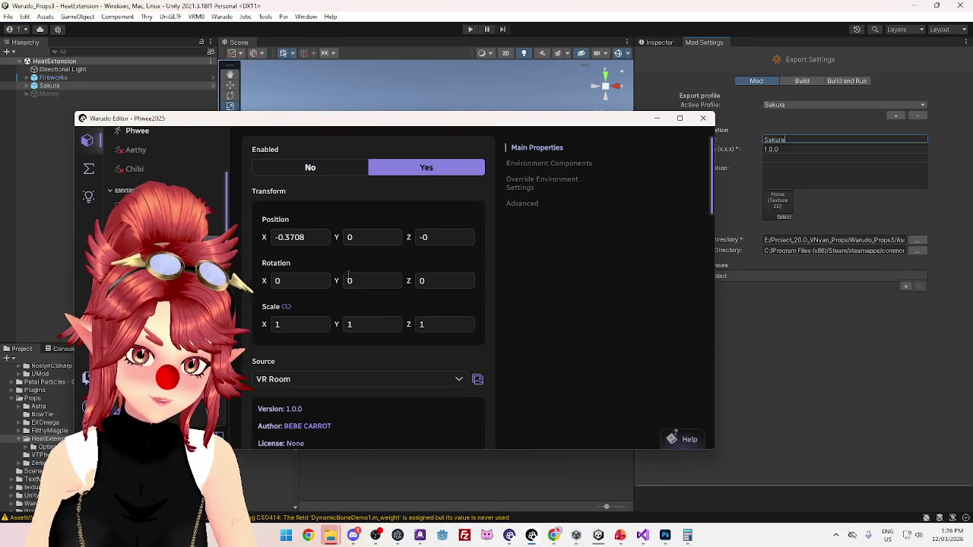
{"action": "left_click", "coordinate": [315, 169]}
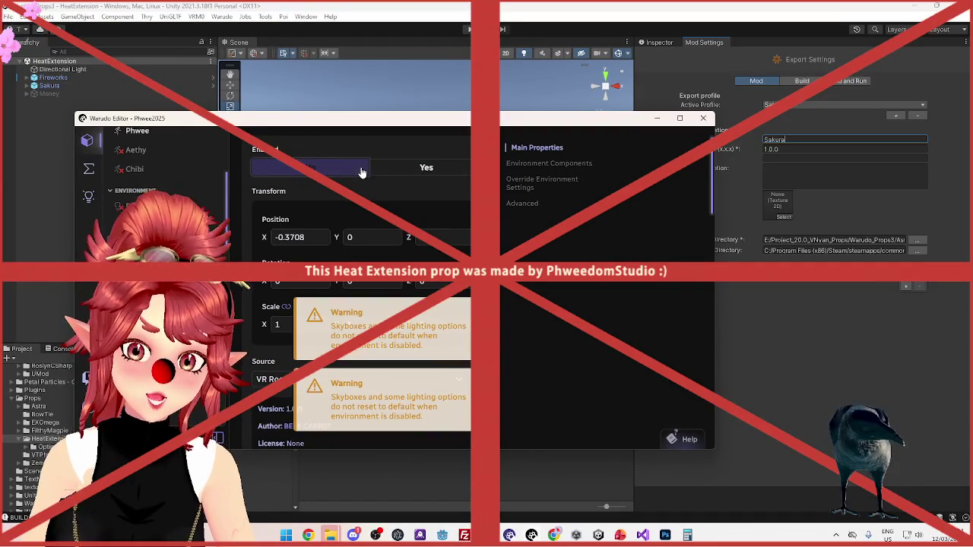
{"action": "left_click", "coordinate": [363, 171]}
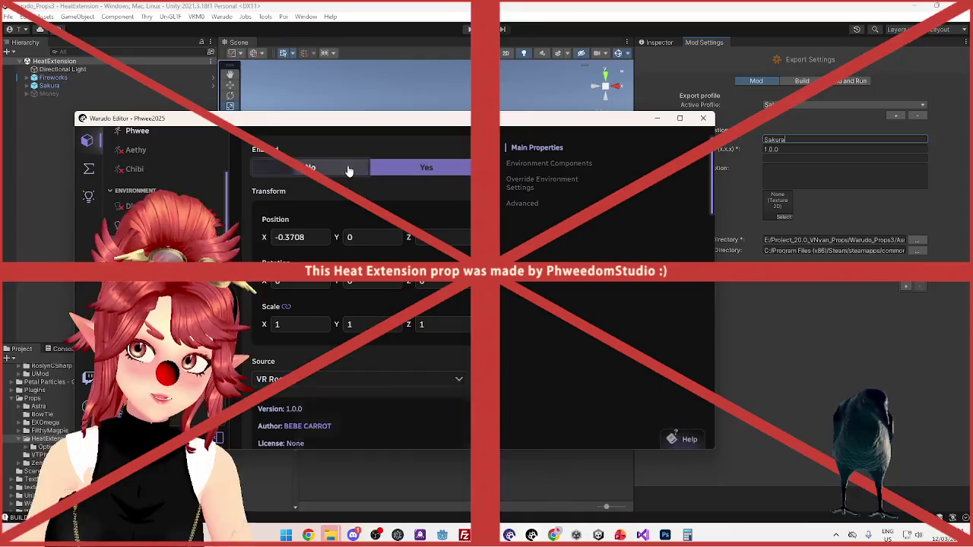
- Set the environment's Enabled toggle to No
{"action": "left_click", "coordinate": [348, 170]}
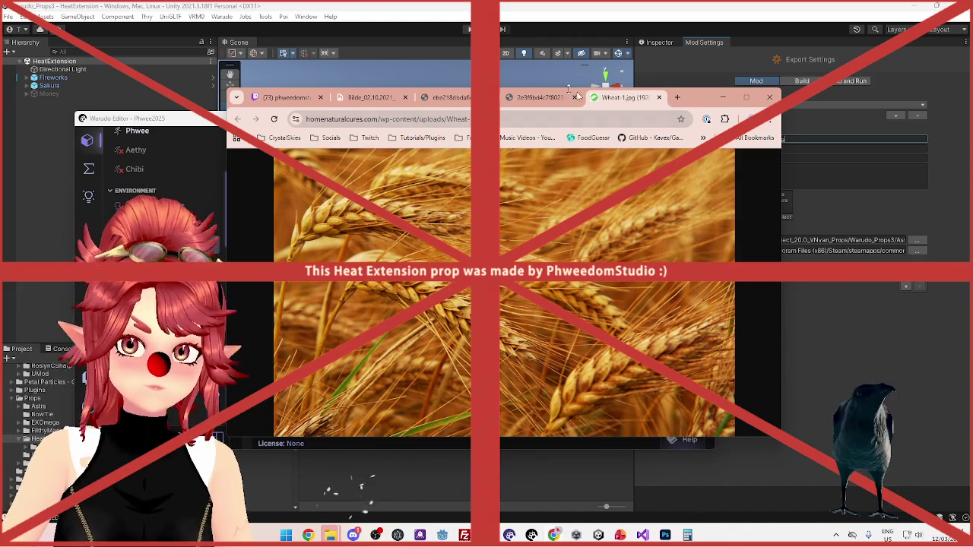
- Switch from Chrome to the Warudo editor, then Unity, then back to Warudo
{"action": "left_click", "coordinate": [186, 123]}
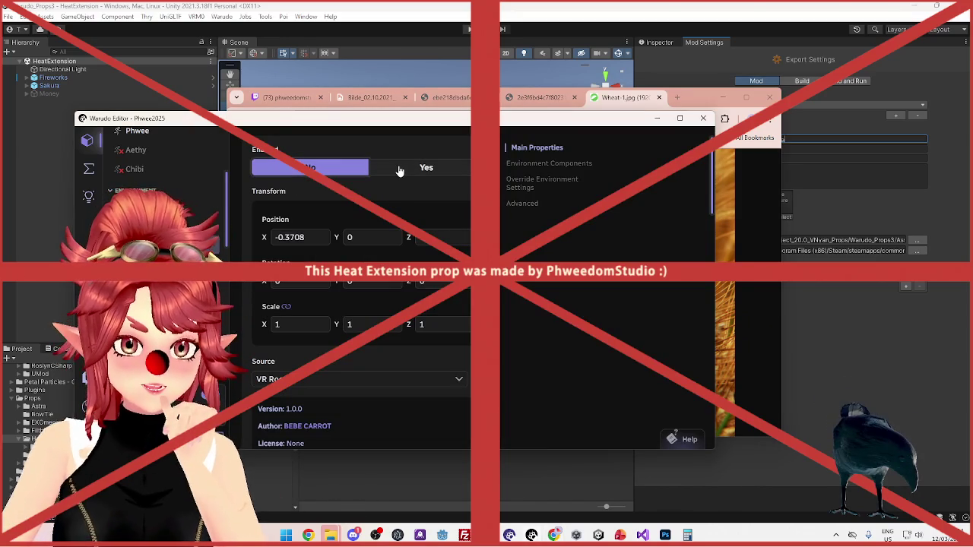
{"action": "left_click", "coordinate": [576, 12]}
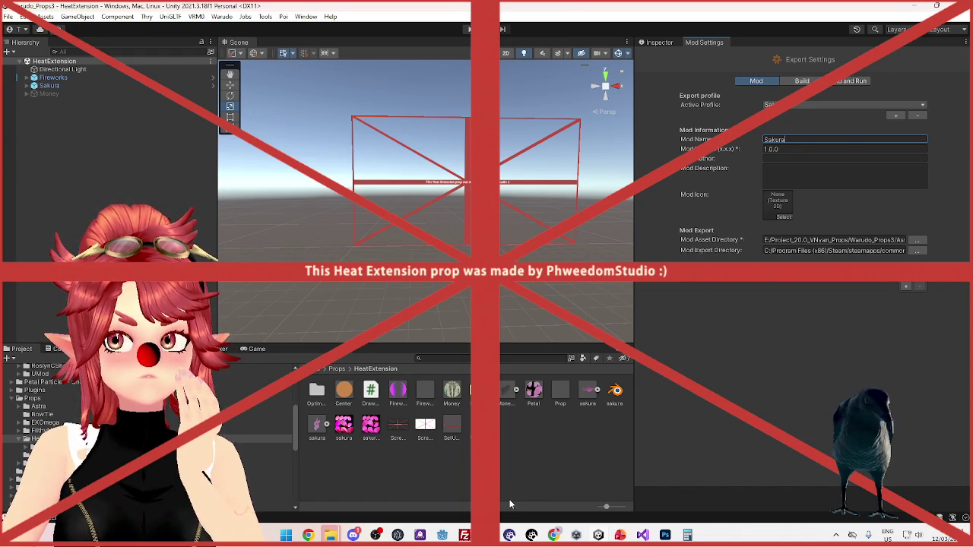
{"action": "left_click", "coordinate": [532, 535]}
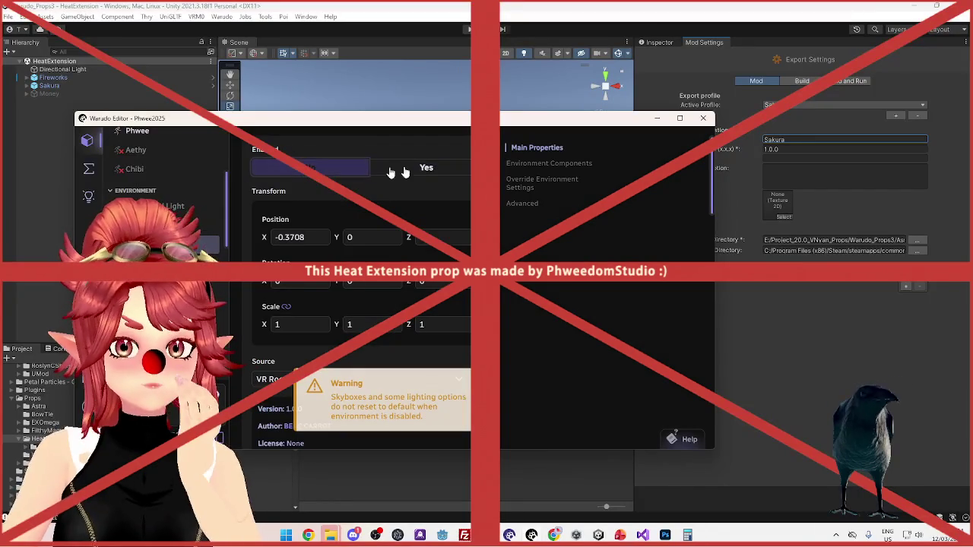
- Select the Sakura prop and set its Enabled to No
{"action": "scroll", "coordinate": [152, 168], "scroll_direction": "down", "scroll_amount": 3}
{"action": "scroll", "coordinate": [152, 167], "scroll_direction": "down", "scroll_amount": 3}
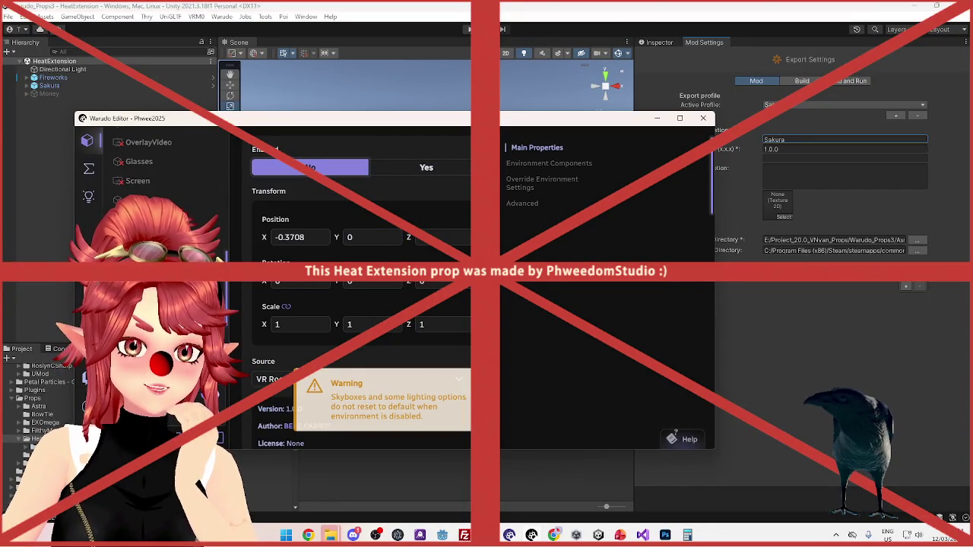
{"action": "left_click", "coordinate": [144, 161]}
{"action": "scroll", "coordinate": [364, 332], "scroll_direction": "up", "scroll_amount": 5}
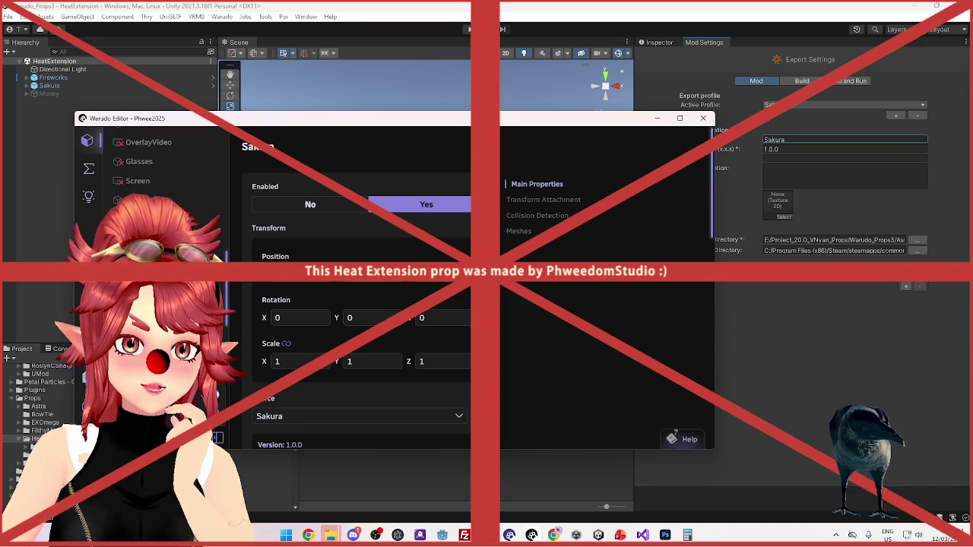
{"action": "scroll", "coordinate": [398, 354], "scroll_direction": "down", "scroll_amount": 5}
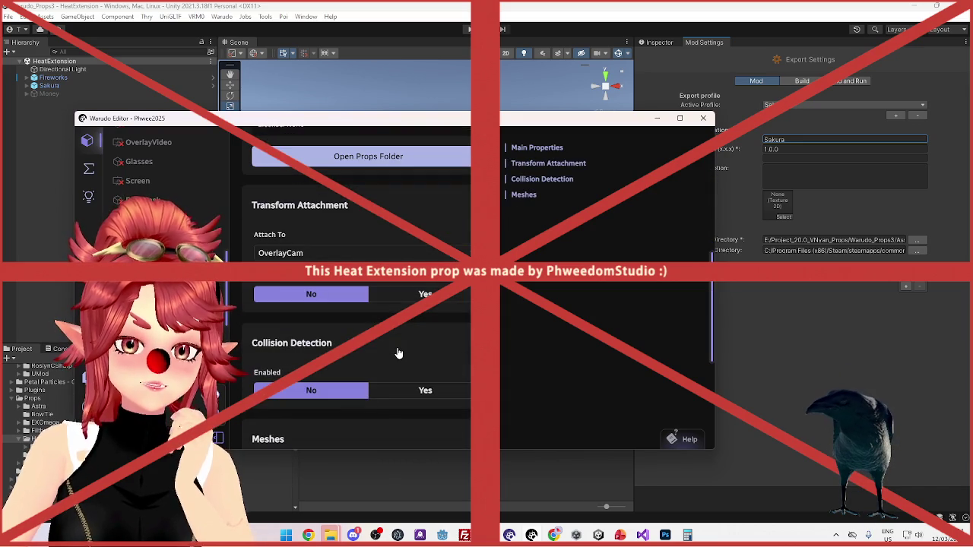
{"action": "scroll", "coordinate": [398, 353], "scroll_direction": "up", "scroll_amount": 5}
{"action": "left_click", "coordinate": [332, 212]}
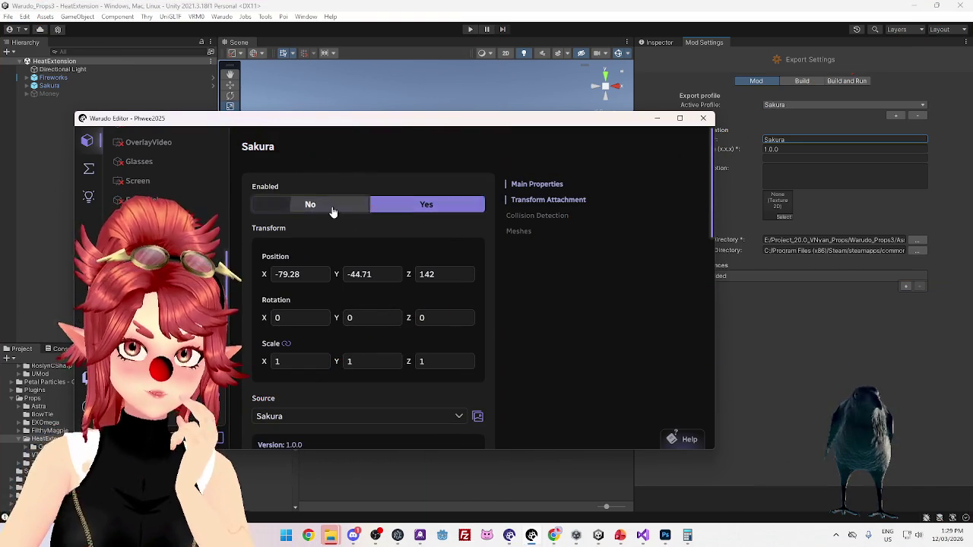
- Enable the Fireworks prop and toggle its ScreenGuide mesh Visible to Yes, then No
{"action": "left_click", "coordinate": [387, 176]}
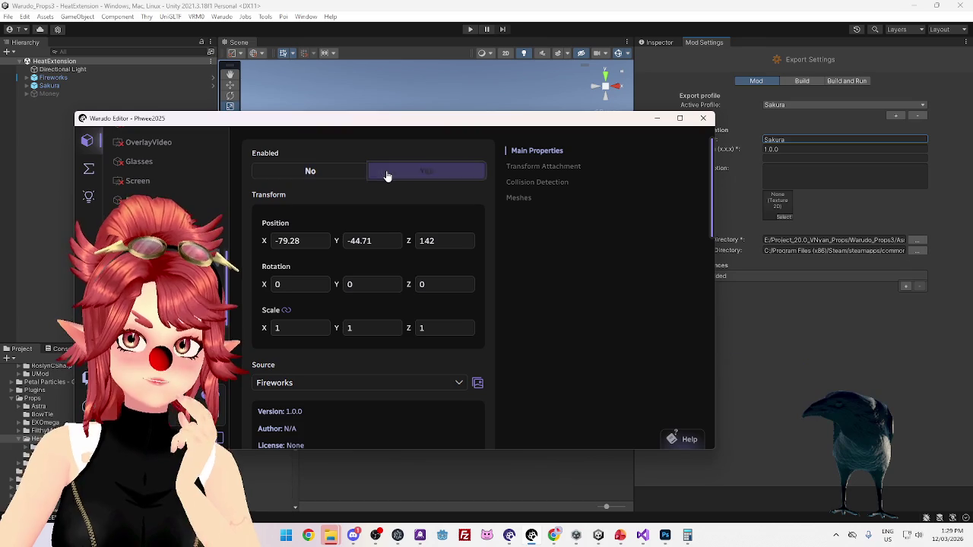
{"action": "scroll", "coordinate": [388, 340], "scroll_direction": "down", "scroll_amount": 5}
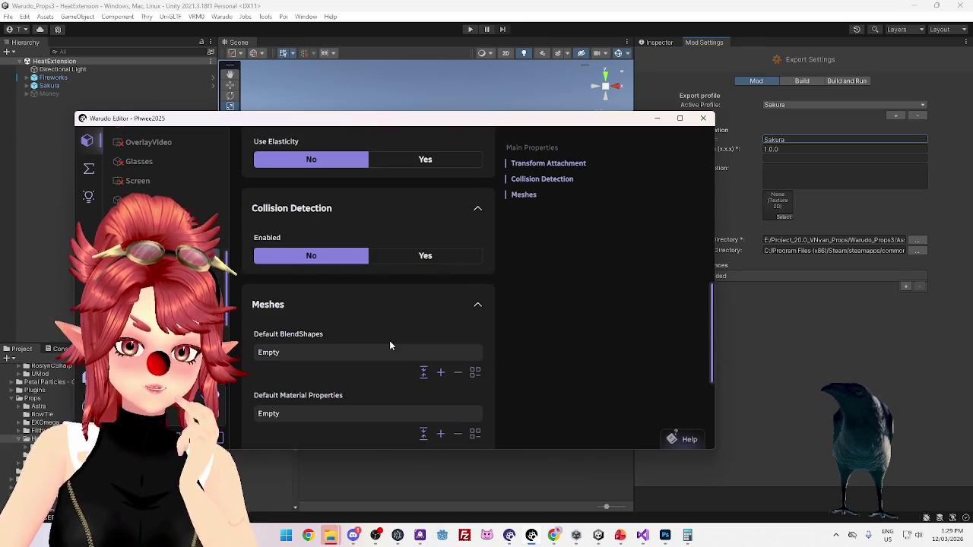
{"action": "scroll", "coordinate": [387, 346], "scroll_direction": "down", "scroll_amount": 3}
{"action": "left_click", "coordinate": [388, 399]}
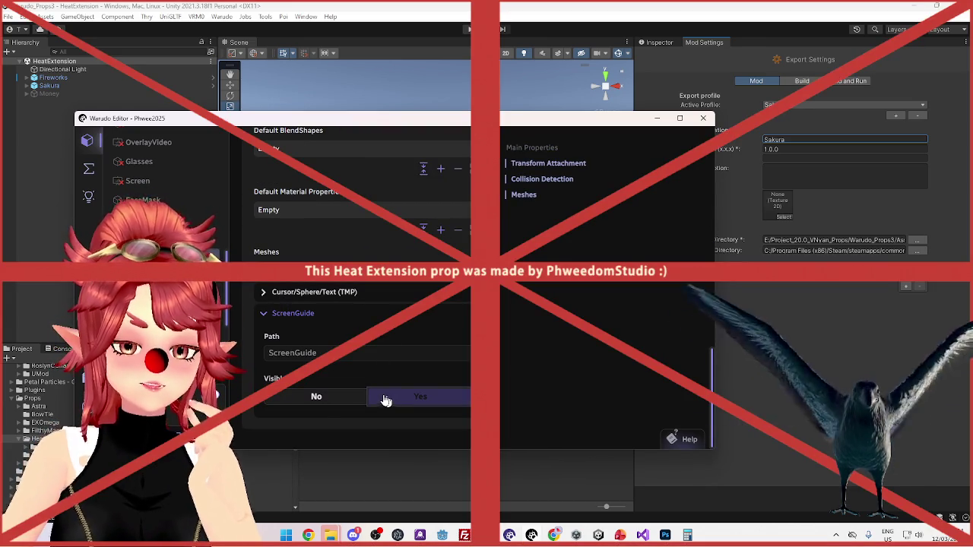
{"action": "left_click", "coordinate": [319, 396]}
{"action": "scroll", "coordinate": [335, 376], "scroll_direction": "up", "scroll_amount": 10}
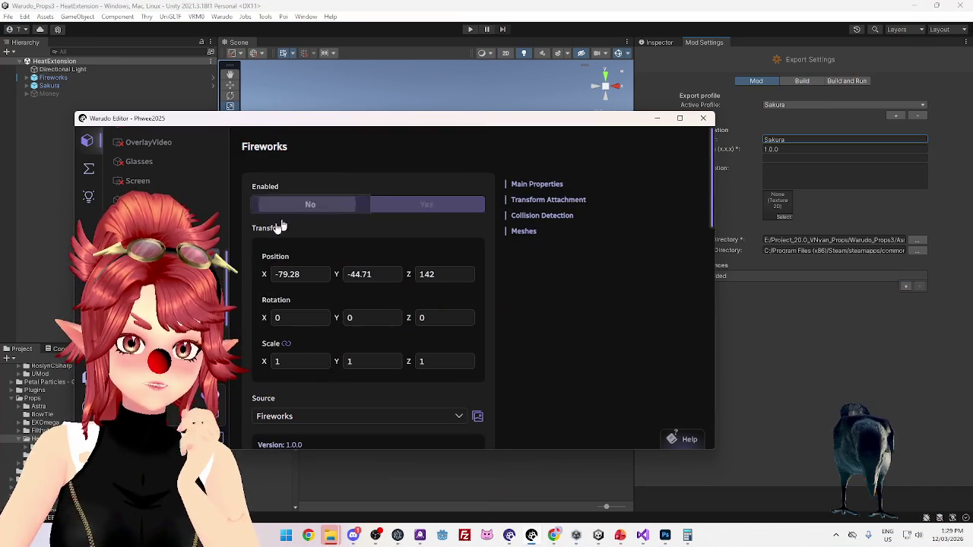
- Toggle the Fireworks prop off and back on, then review its Transform and Transform Attachment settings
{"action": "left_click", "coordinate": [304, 205]}
{"action": "scroll", "coordinate": [342, 228], "scroll_direction": "down", "scroll_amount": 1}
{"action": "left_click", "coordinate": [423, 144]}
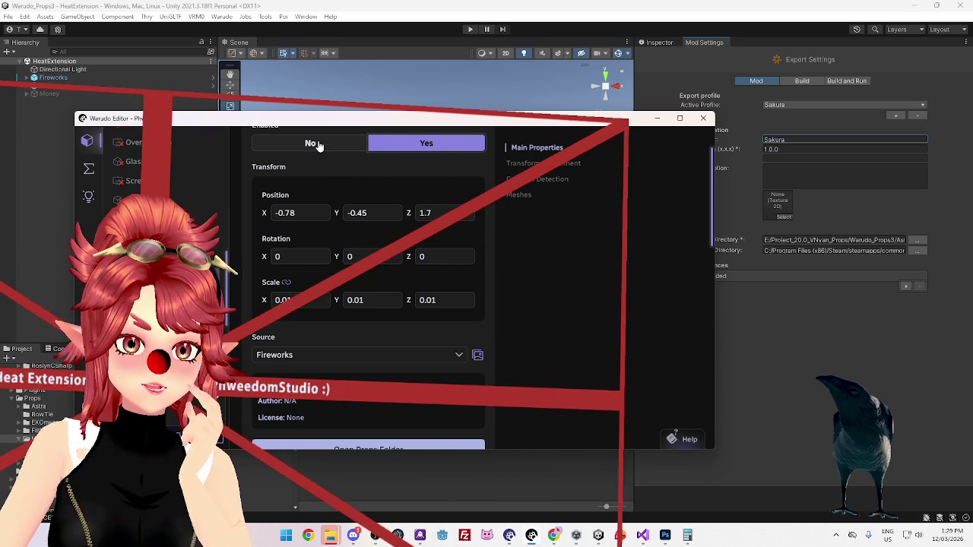
{"action": "scroll", "coordinate": [355, 365], "scroll_direction": "down", "scroll_amount": 5}
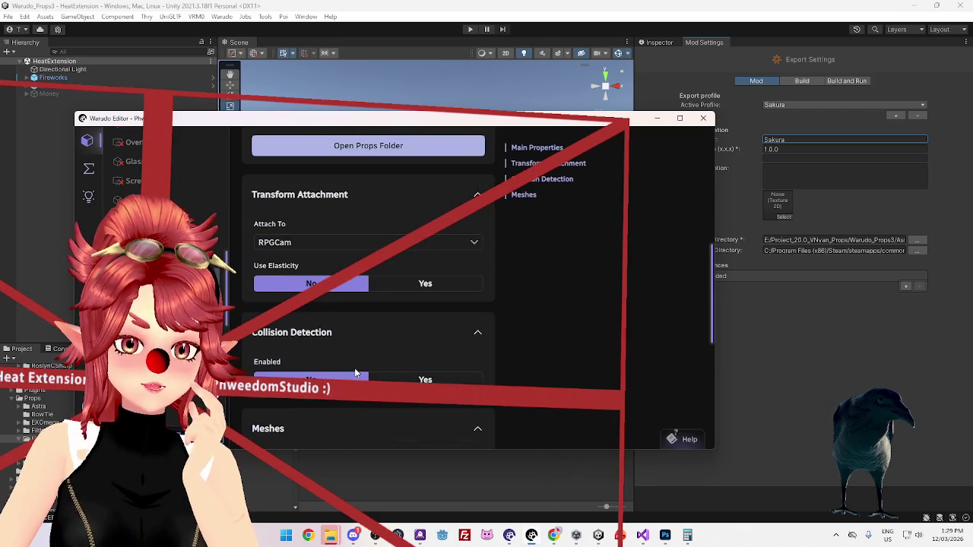
{"action": "scroll", "coordinate": [355, 373], "scroll_direction": "up", "scroll_amount": 5}
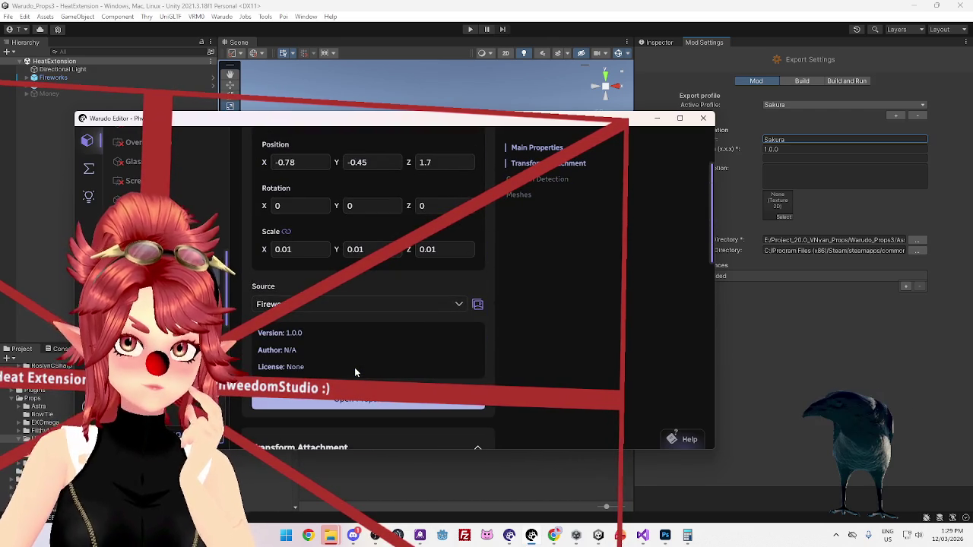
{"action": "scroll", "coordinate": [355, 372], "scroll_direction": "down", "scroll_amount": 3}
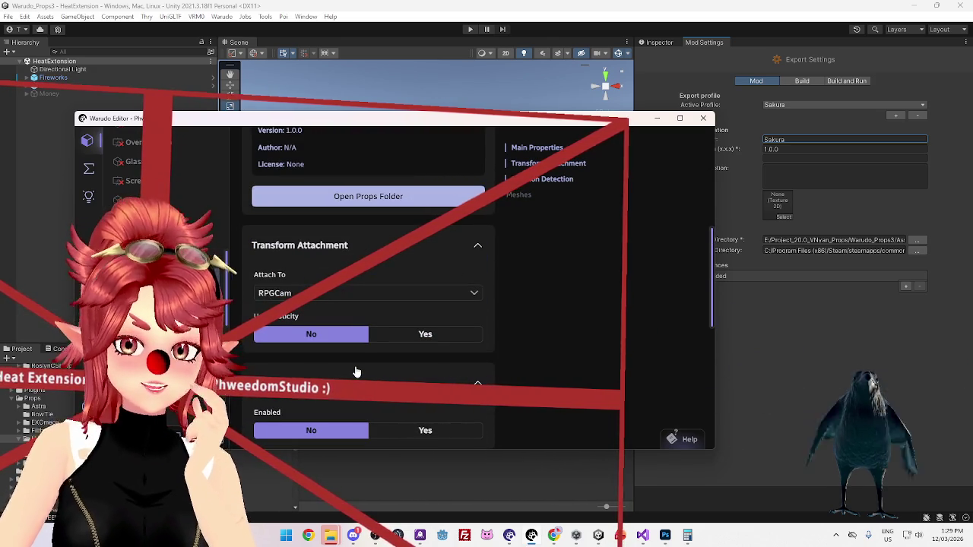